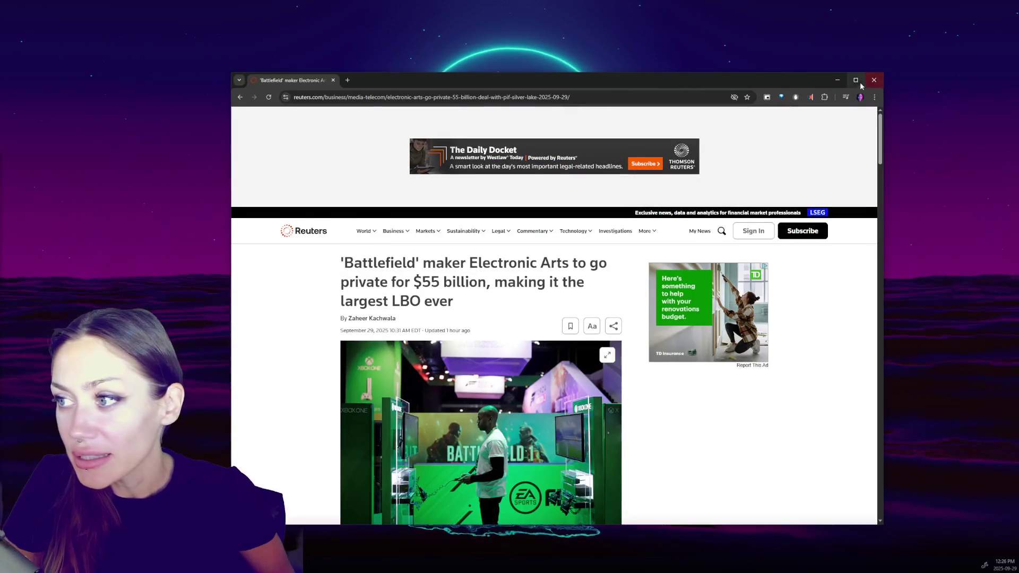
Step: Maximize the Chrome window and skim the Reuters EA buyout article
{"action": "left_click", "coordinate": [856, 80]}
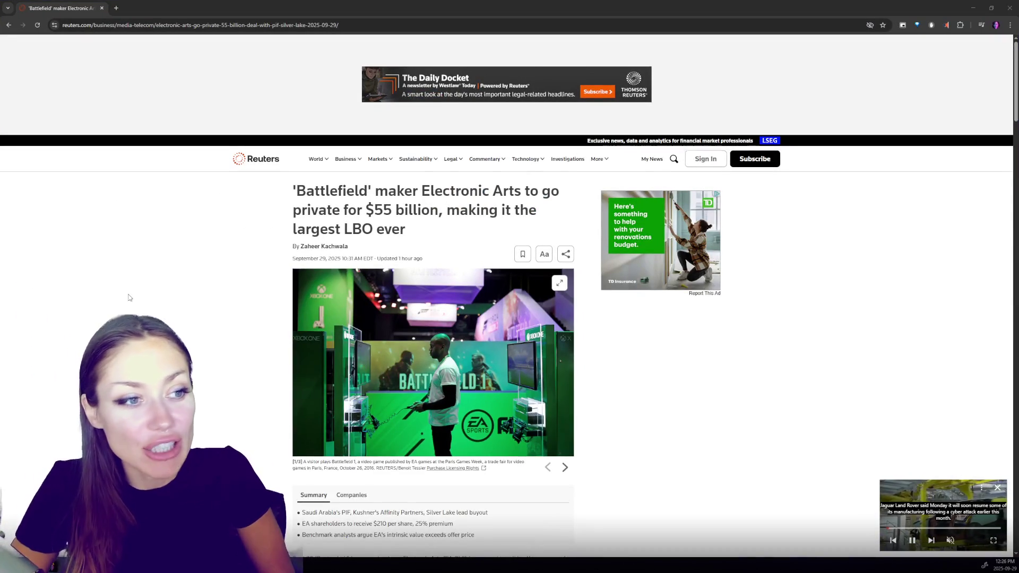
{"action": "scroll", "coordinate": [161, 289], "scroll_direction": "down", "scroll_amount": 2}
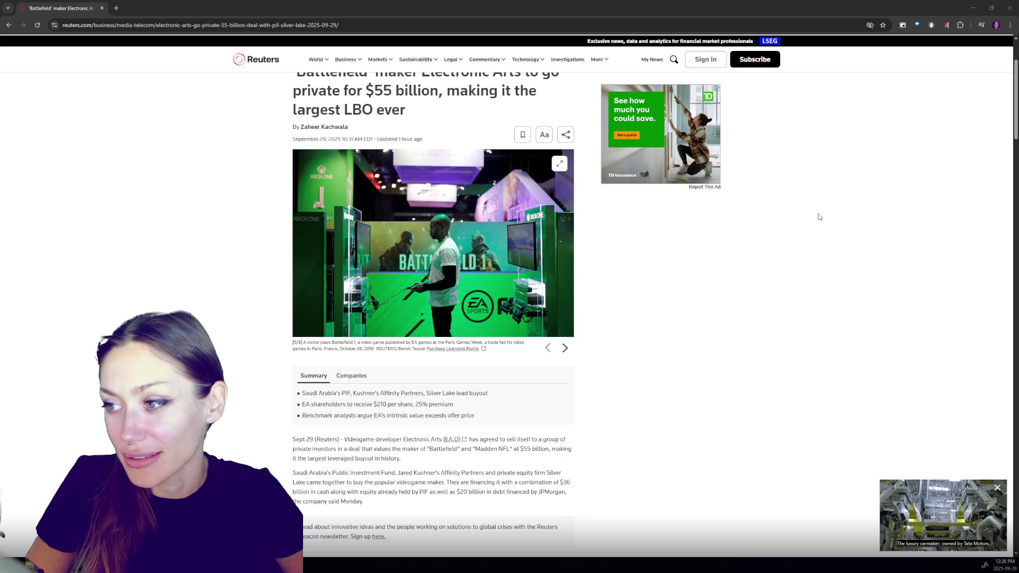
{"action": "scroll", "coordinate": [737, 175], "scroll_direction": "up", "scroll_amount": 2}
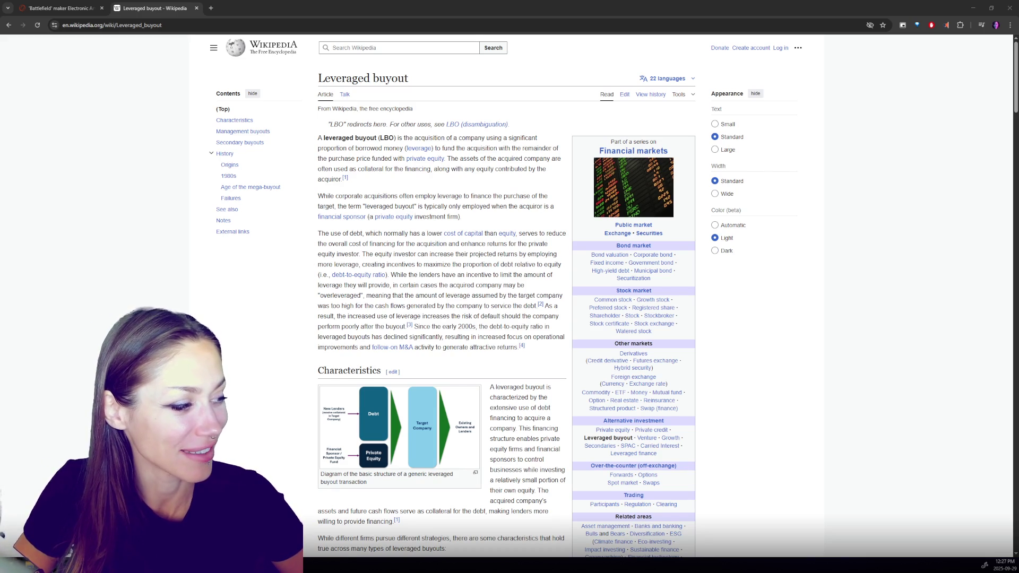
Step: Highlight the borrowed-money and private-equity phrases in the leveraged buyout definition, then return to Reuters
{"action": "left_click", "coordinate": [245, 309]}
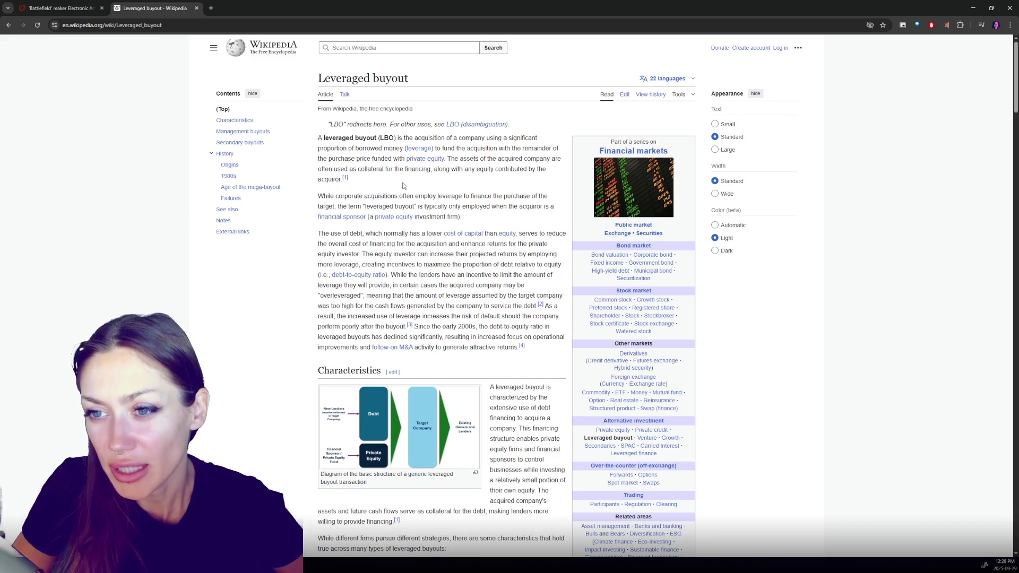
{"action": "mouse_move", "coordinate": [349, 148]}
{"action": "left_mouse_down"}
{"action": "mouse_move", "coordinate": [446, 158]}
{"action": "mouse_move", "coordinate": [403, 149]}
{"action": "left_mouse_up"}
{"action": "mouse_move", "coordinate": [335, 159]}
{"action": "left_mouse_down"}
{"action": "mouse_move", "coordinate": [443, 149]}
{"action": "mouse_move", "coordinate": [446, 159]}
{"action": "left_mouse_up"}
{"action": "left_click", "coordinate": [446, 158]}
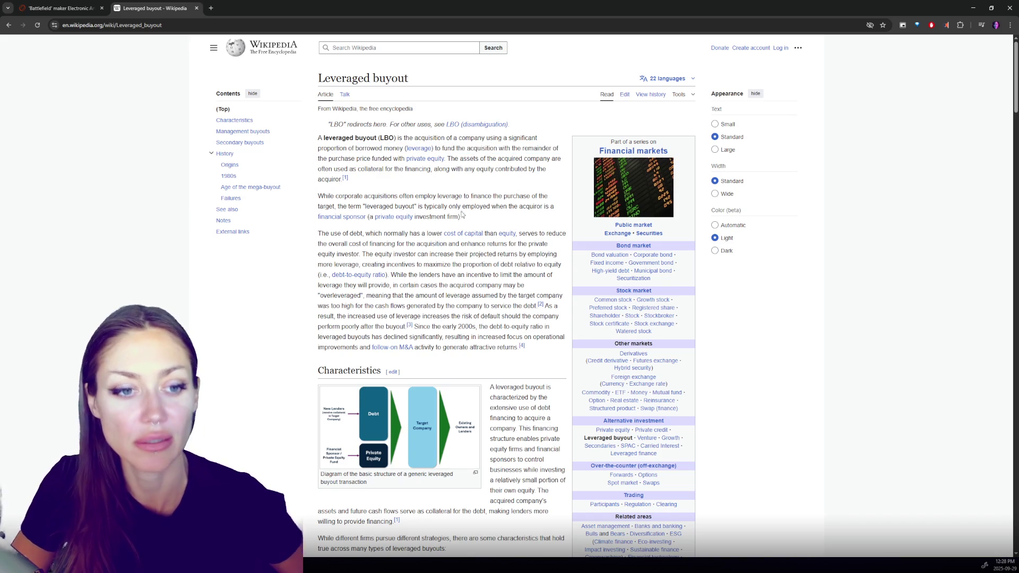
{"action": "scroll", "coordinate": [440, 221], "scroll_direction": "down", "scroll_amount": 1}
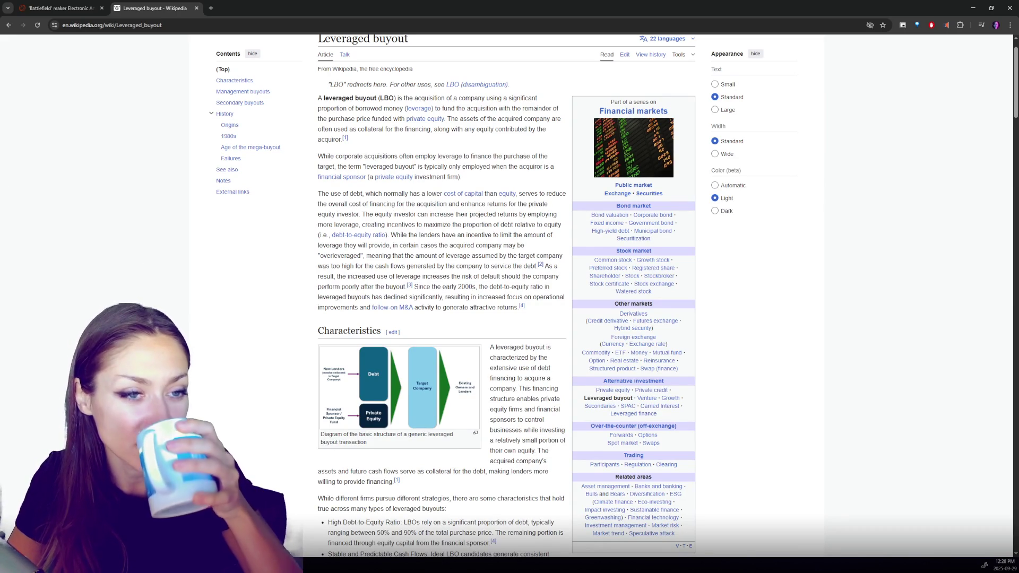
{"action": "scroll", "coordinate": [362, 156], "scroll_direction": "up", "scroll_amount": 1}
{"action": "key", "text": "ctrl+shift+Tab"}
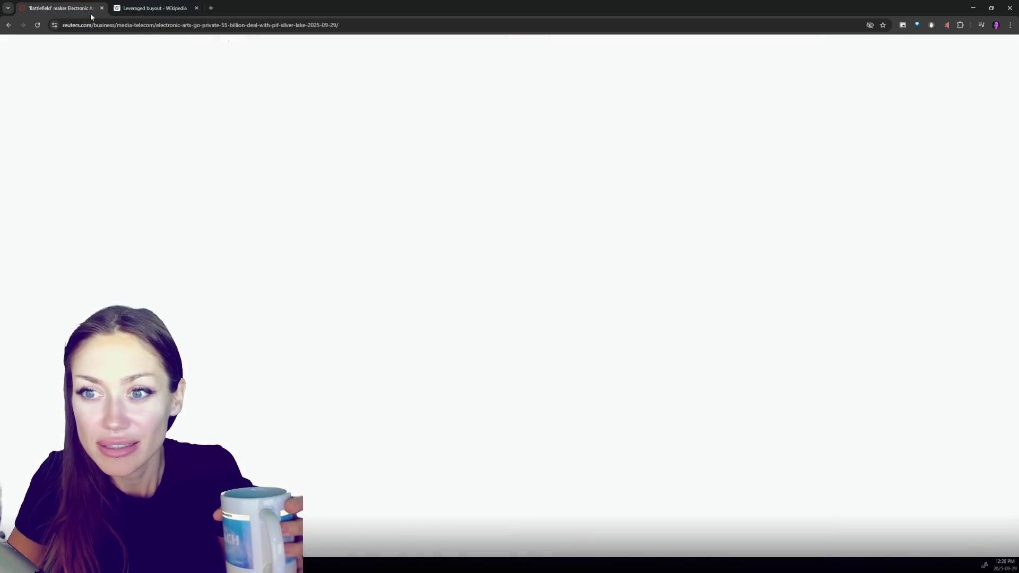
{"action": "scroll", "coordinate": [154, 266], "scroll_direction": "up", "scroll_amount": 2}
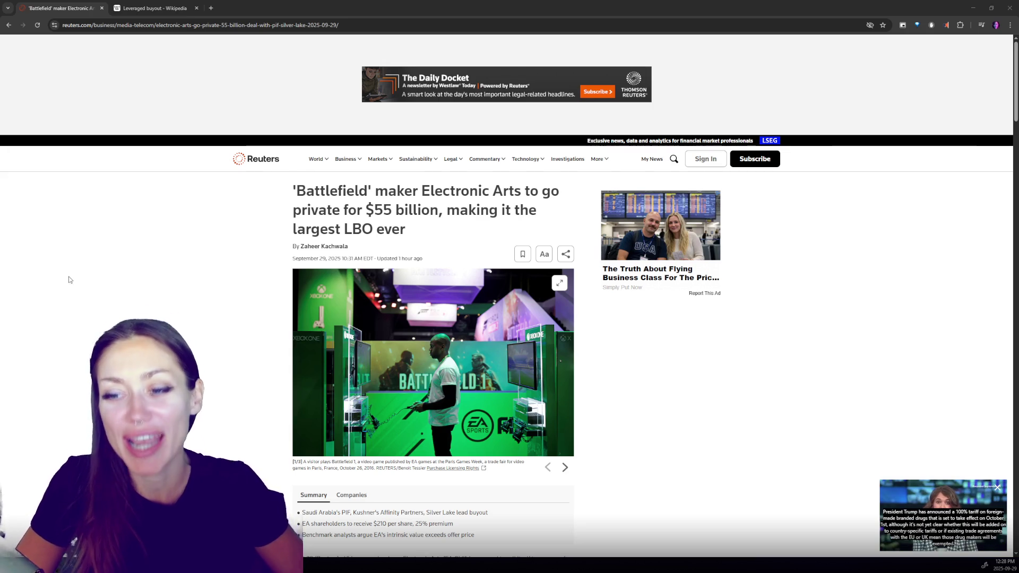
{"action": "scroll", "coordinate": [509, 295], "scroll_direction": "down", "scroll_amount": 3}
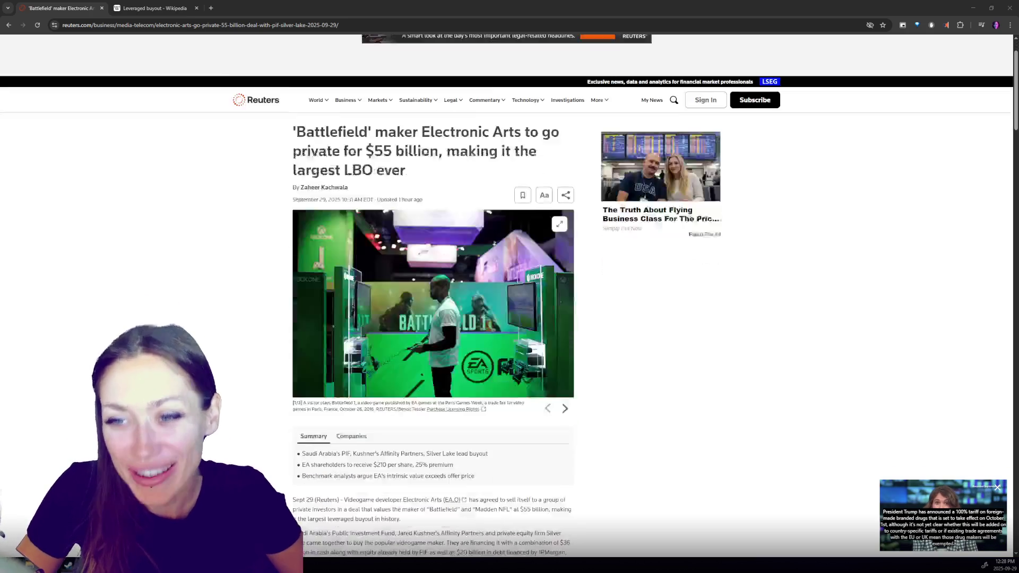
{"action": "scroll", "coordinate": [137, 328], "scroll_direction": "up", "scroll_amount": 1}
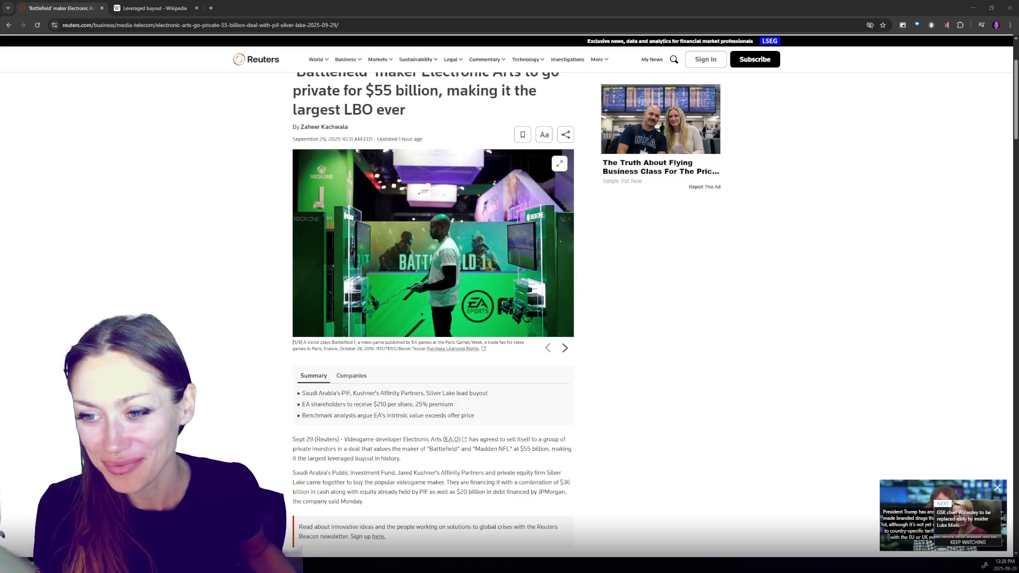
{"action": "scroll", "coordinate": [489, 351], "scroll_direction": "down", "scroll_amount": 1}
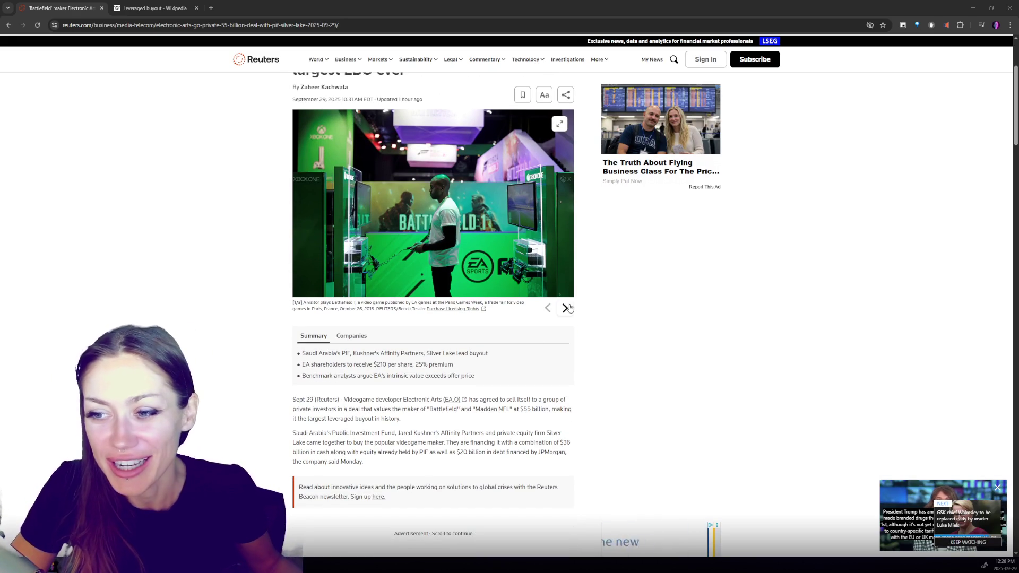
{"action": "scroll", "coordinate": [648, 311], "scroll_direction": "up", "scroll_amount": 2}
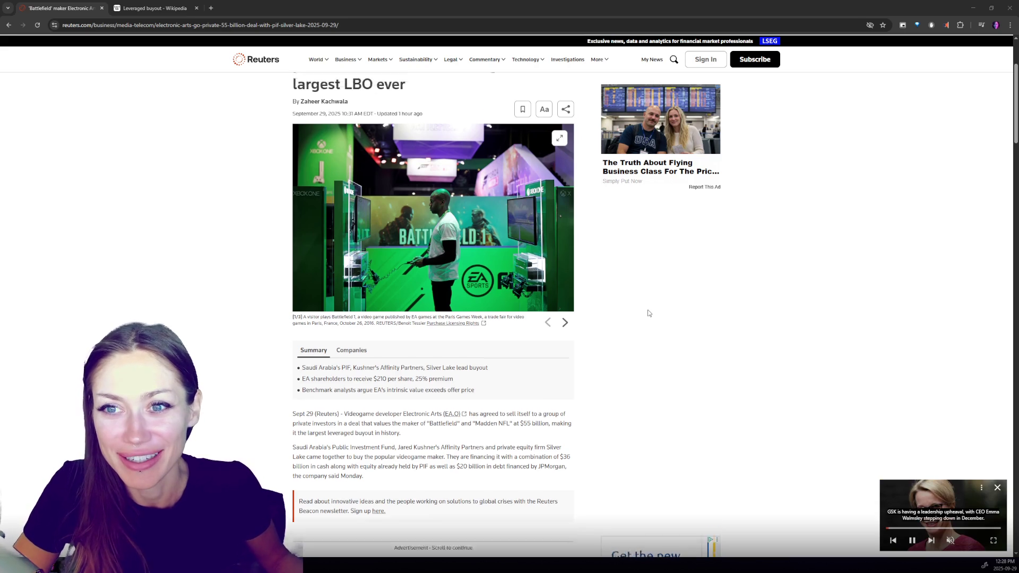
{"action": "scroll", "coordinate": [648, 313], "scroll_direction": "down", "scroll_amount": 1}
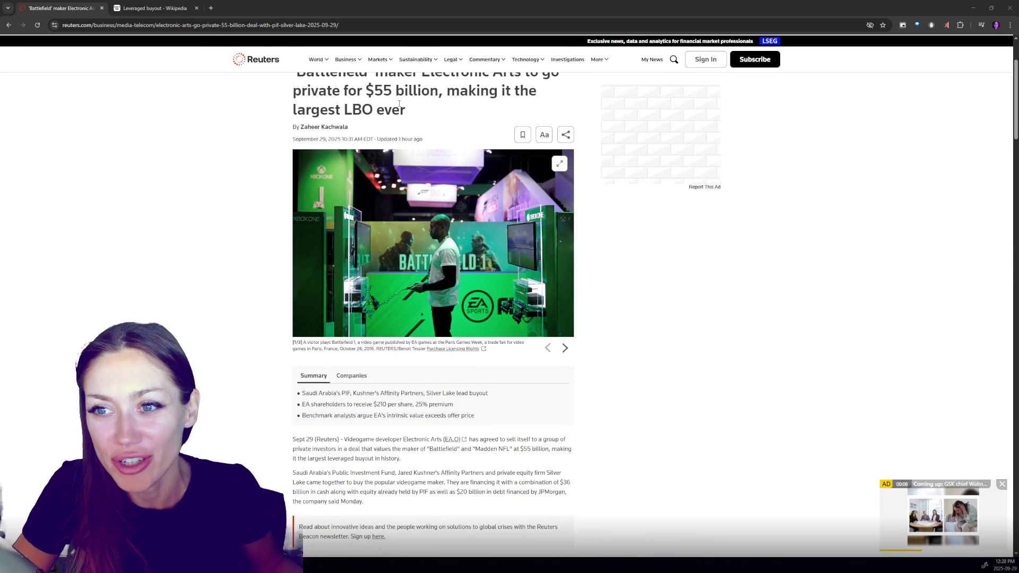
{"action": "scroll", "coordinate": [408, 127], "scroll_direction": "up", "scroll_amount": 1}
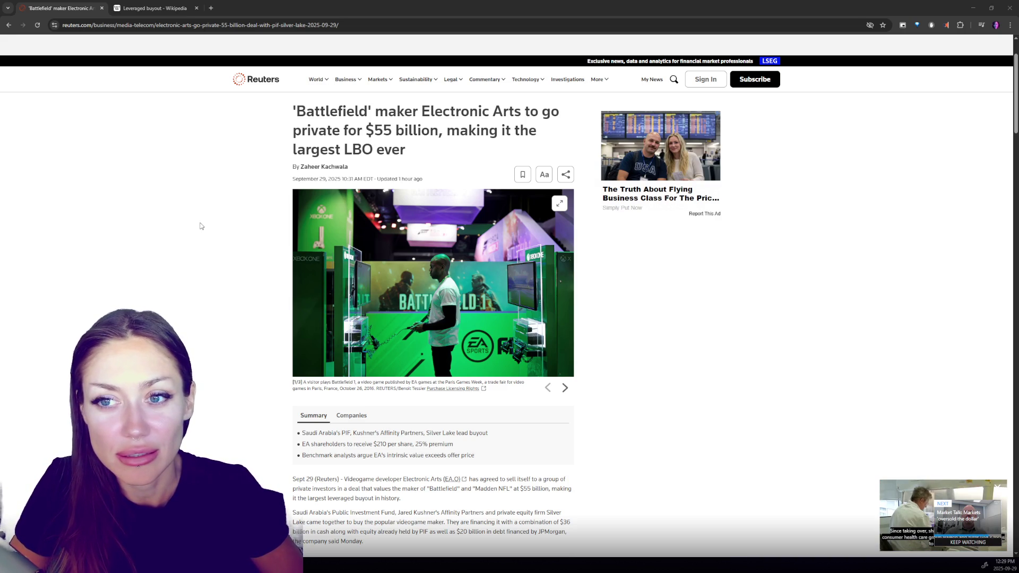
Step: Highlight '$55 billion' in the Reuters headline and read down into the summary and opening paragraphs
{"action": "left_click_drag", "start_coordinate": [366, 131], "coordinate": [439, 131]}
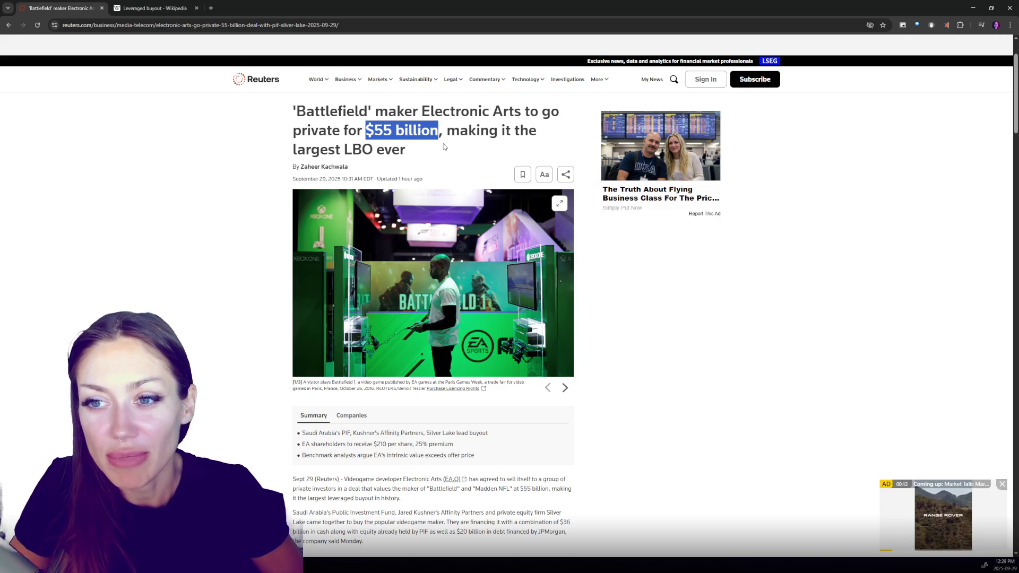
{"action": "key", "text": "alt+Tab"}
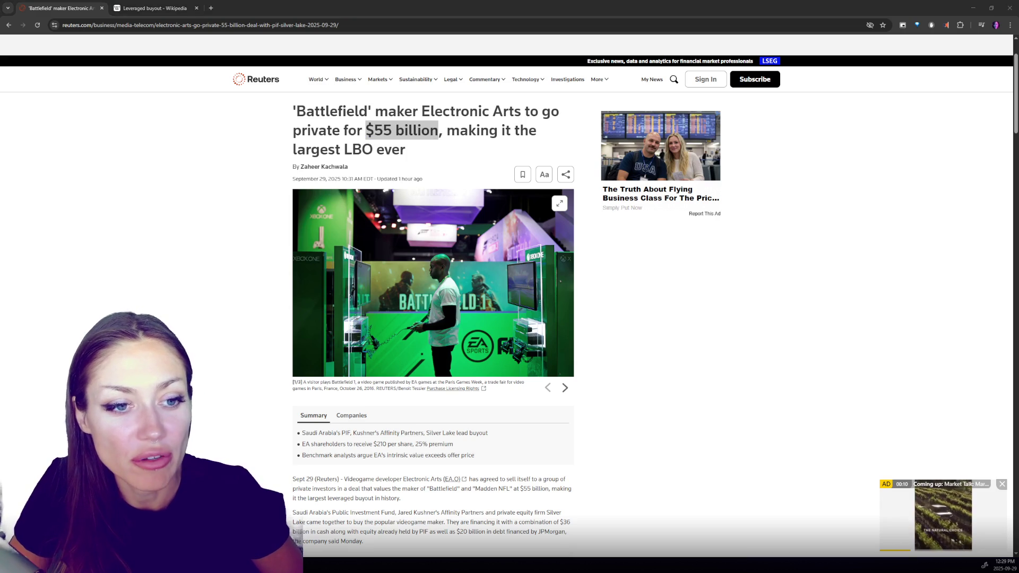
{"action": "scroll", "coordinate": [195, 262], "scroll_direction": "down", "scroll_amount": 4}
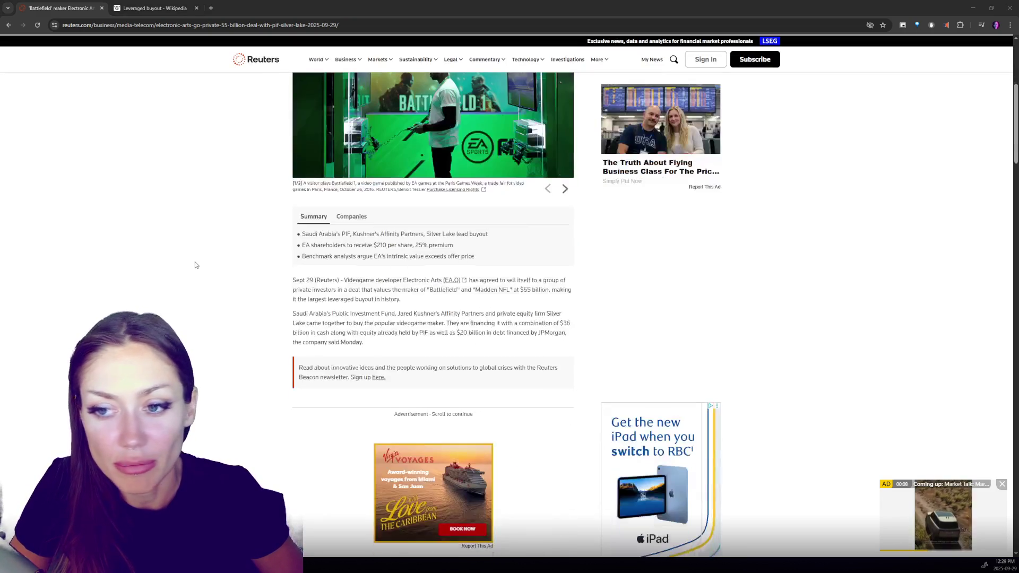
{"action": "left_click", "coordinate": [195, 265]}
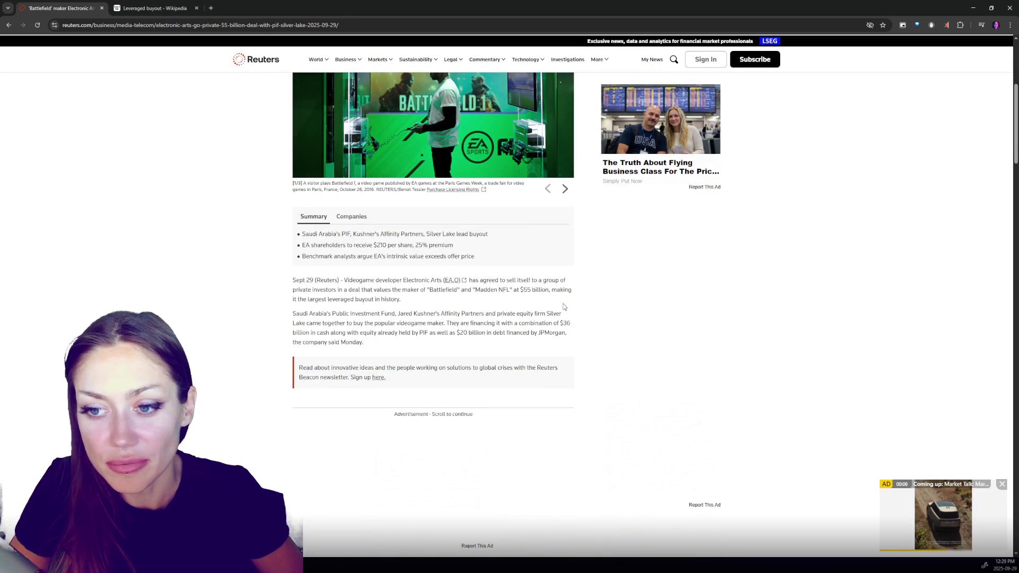
{"action": "scroll", "coordinate": [564, 307], "scroll_direction": "down", "scroll_amount": 6}
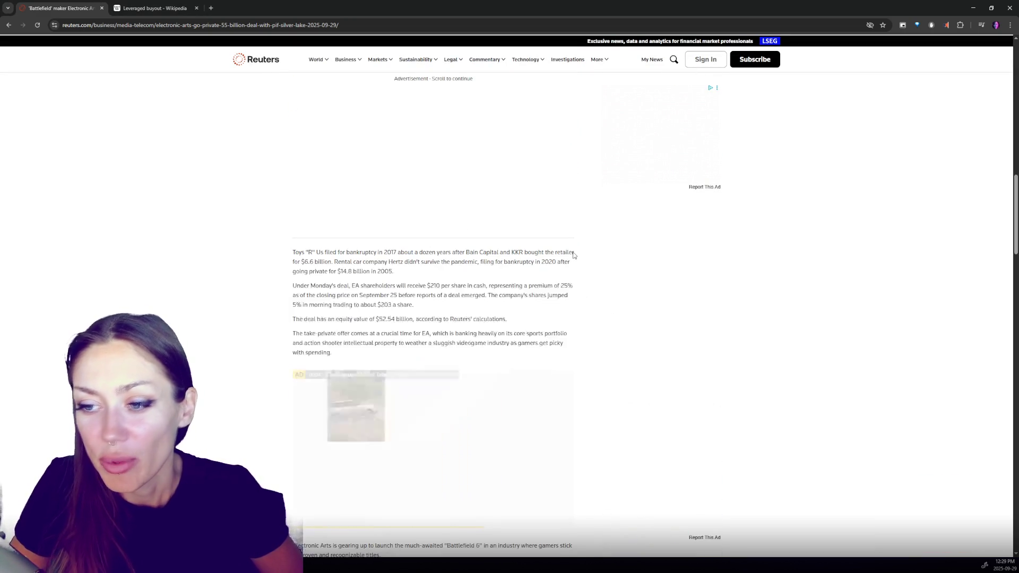
{"action": "scroll", "coordinate": [579, 255], "scroll_direction": "up", "scroll_amount": 10}
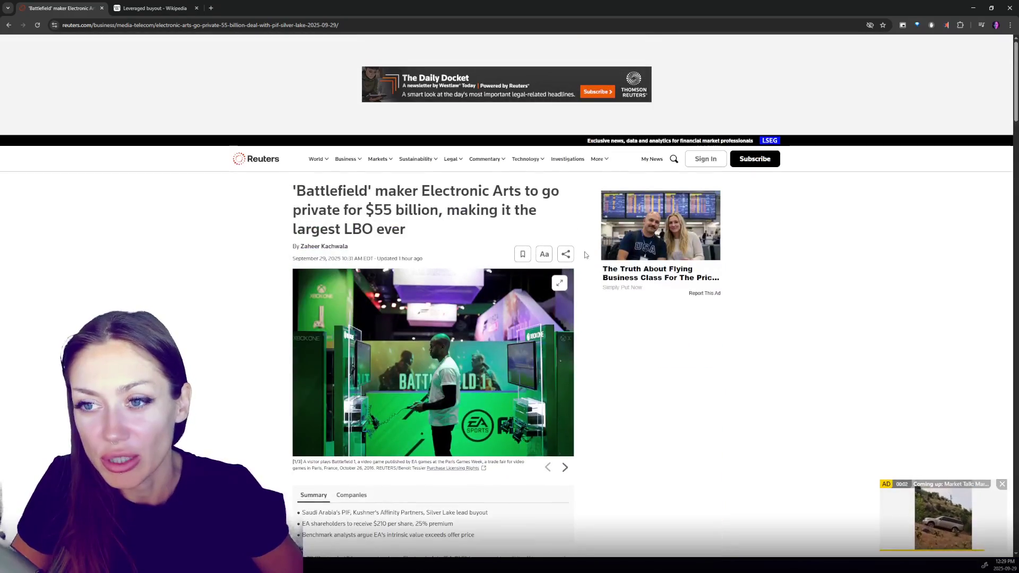
{"action": "scroll", "coordinate": [583, 218], "scroll_direction": "down", "scroll_amount": 4}
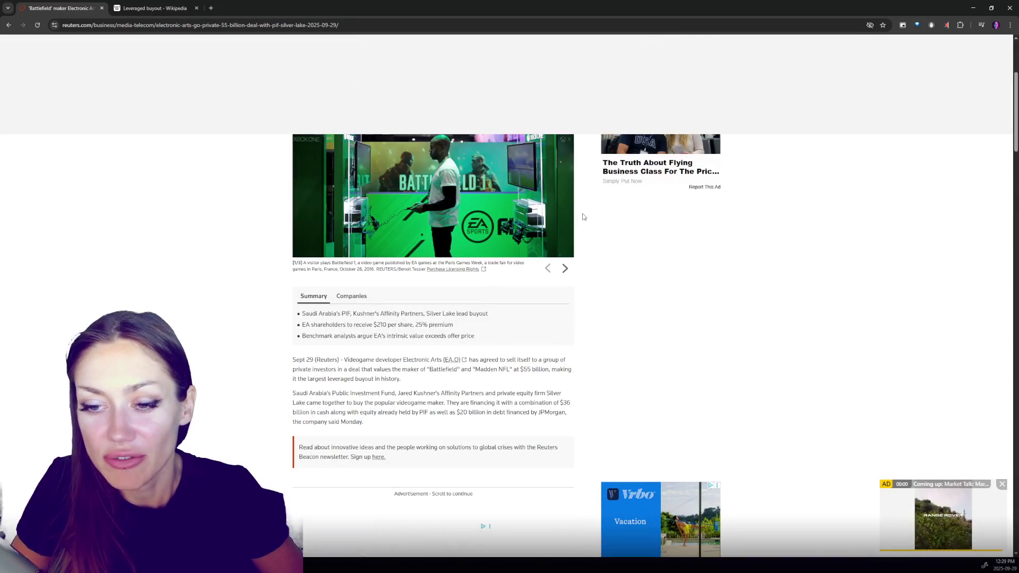
{"action": "scroll", "coordinate": [602, 259], "scroll_direction": "down", "scroll_amount": 1}
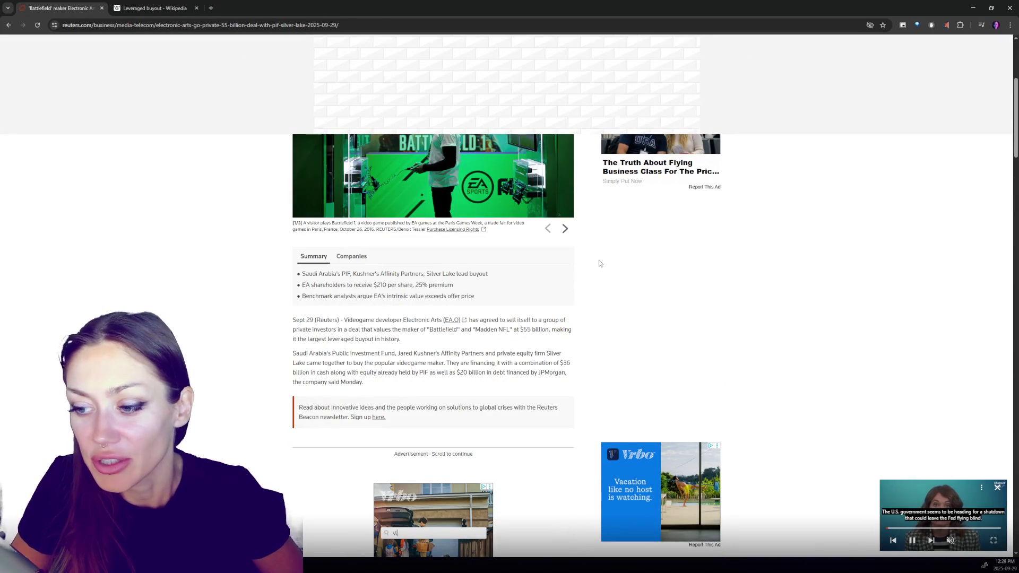
{"action": "scroll", "coordinate": [594, 260], "scroll_direction": "down", "scroll_amount": 1}
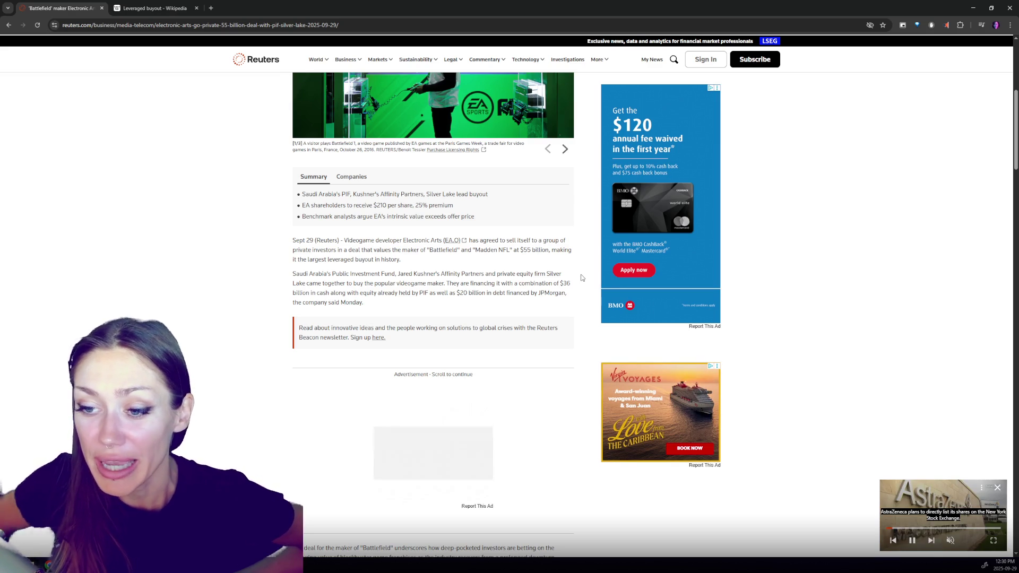
{"action": "scroll", "coordinate": [793, 211], "scroll_direction": "down", "scroll_amount": 1}
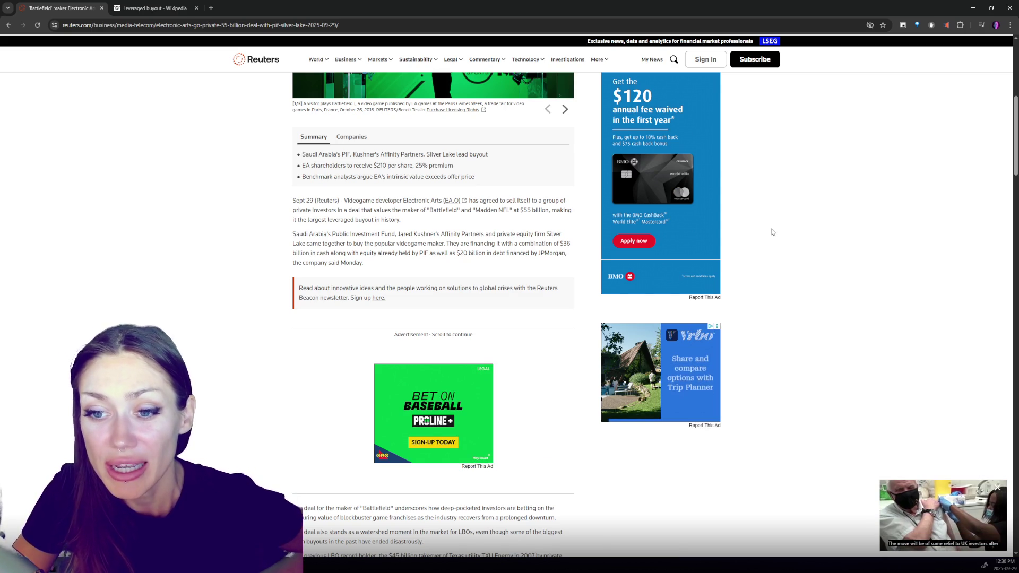
{"action": "scroll", "coordinate": [775, 230], "scroll_direction": "down", "scroll_amount": 5}
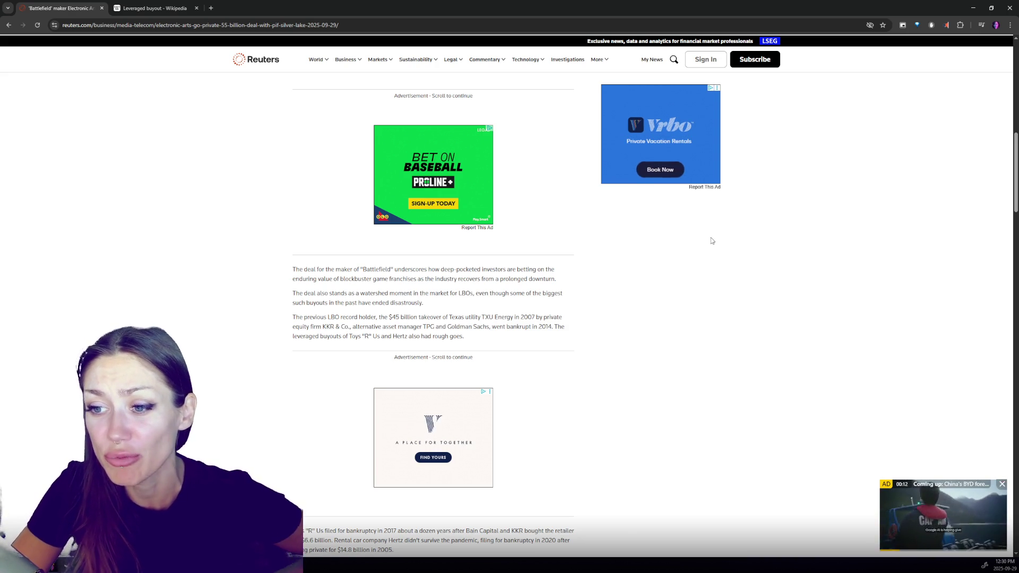
{"action": "scroll", "coordinate": [690, 249], "scroll_direction": "down", "scroll_amount": 1}
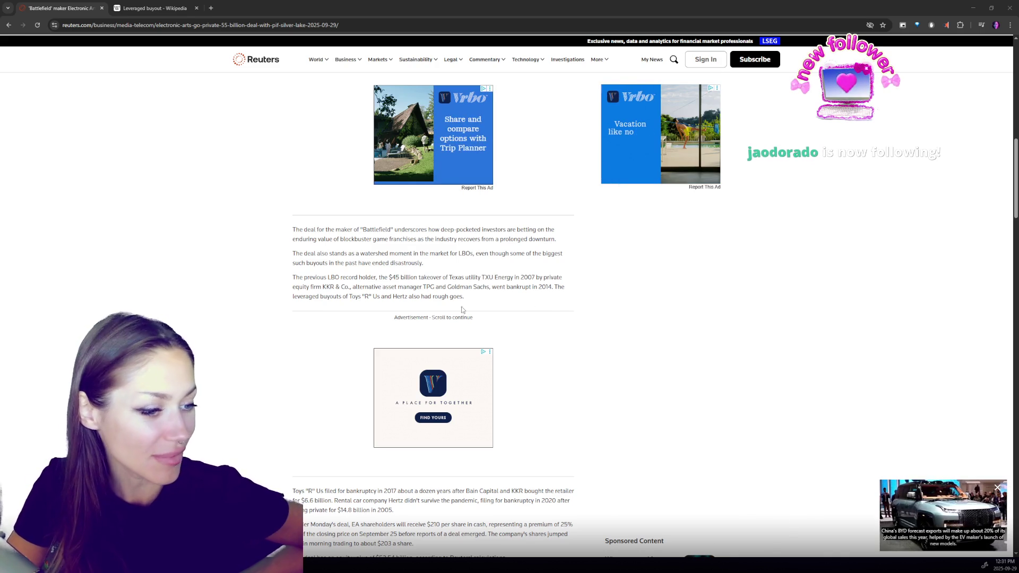
{"action": "scroll", "coordinate": [341, 322], "scroll_direction": "up", "scroll_amount": 6}
{"action": "scroll", "coordinate": [341, 322], "scroll_direction": "down", "scroll_amount": 3}
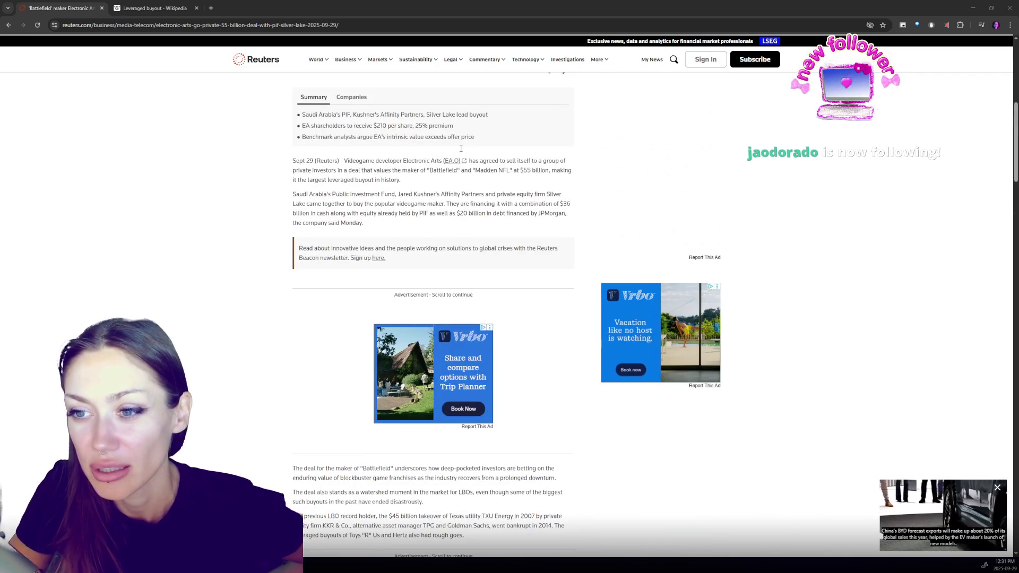
{"action": "mouse_move", "coordinate": [557, 204]}
{"action": "left_mouse_down"}
{"action": "mouse_move", "coordinate": [363, 212]}
{"action": "mouse_move", "coordinate": [568, 213]}
{"action": "mouse_move", "coordinate": [329, 212]}
{"action": "left_mouse_up"}
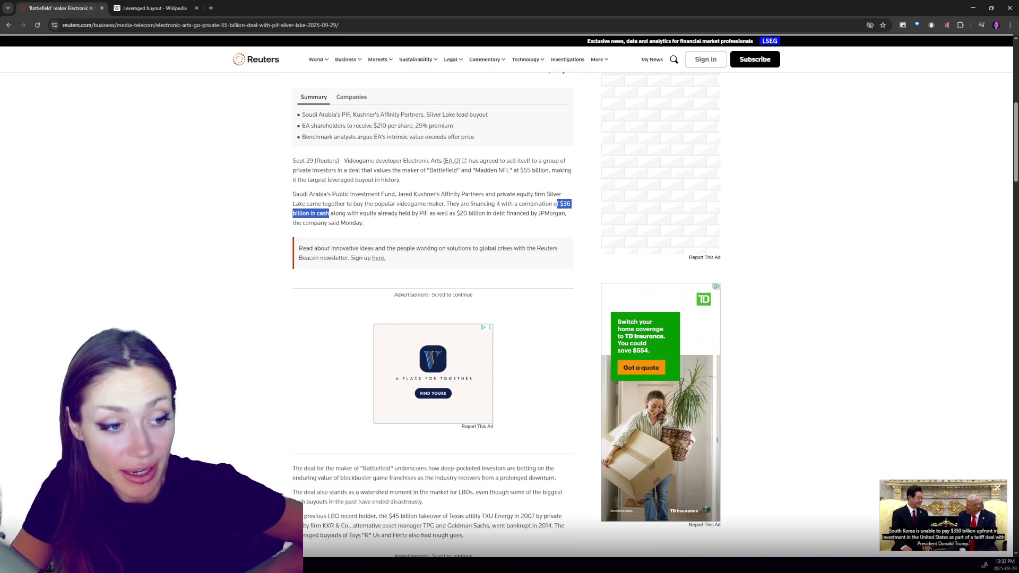
{"action": "left_click", "coordinate": [344, 340]}
{"action": "scroll", "coordinate": [330, 257], "scroll_direction": "down", "scroll_amount": 2}
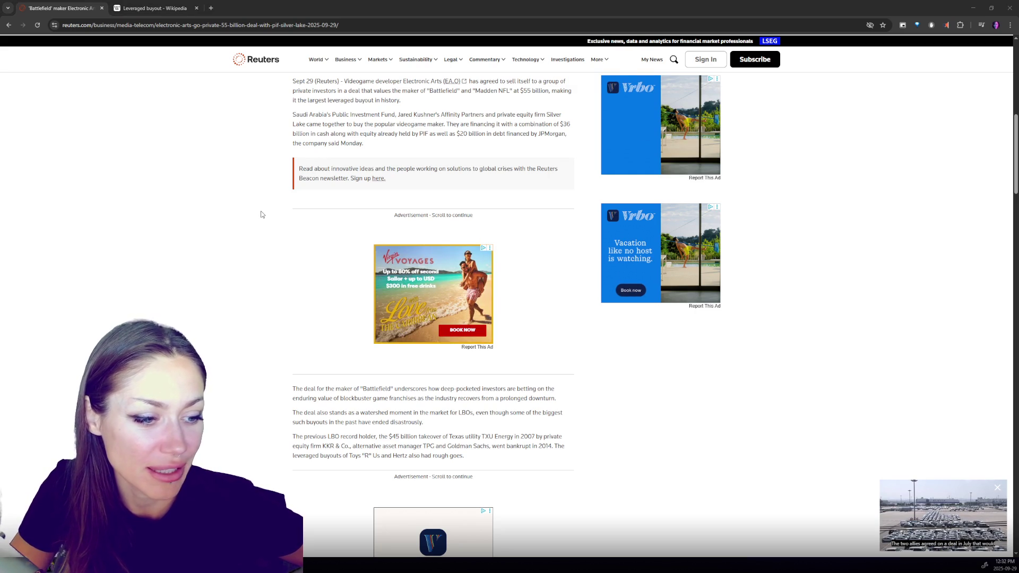
{"action": "scroll", "coordinate": [260, 215], "scroll_direction": "down", "scroll_amount": 5}
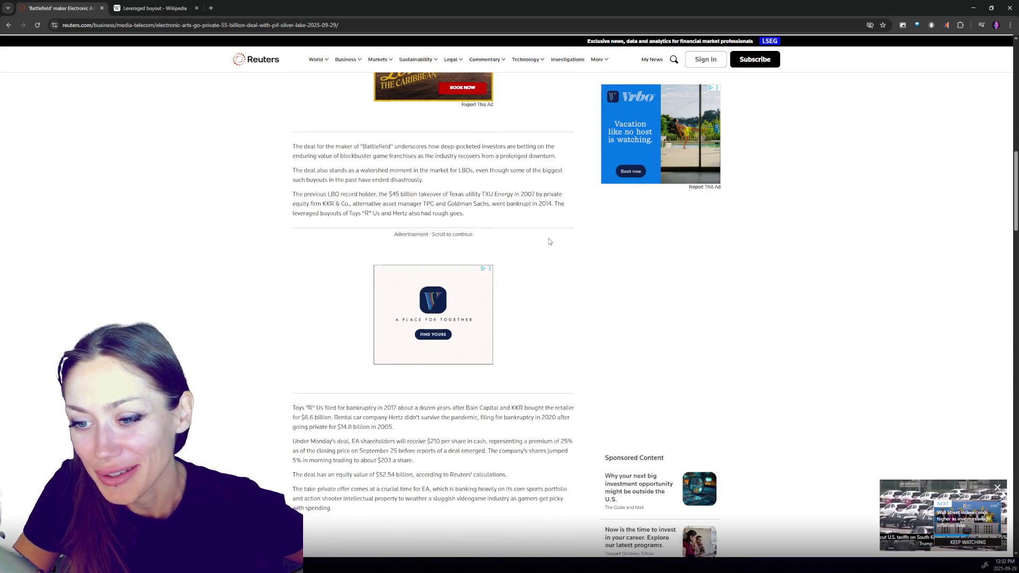
{"action": "scroll", "coordinate": [555, 257], "scroll_direction": "up", "scroll_amount": 7}
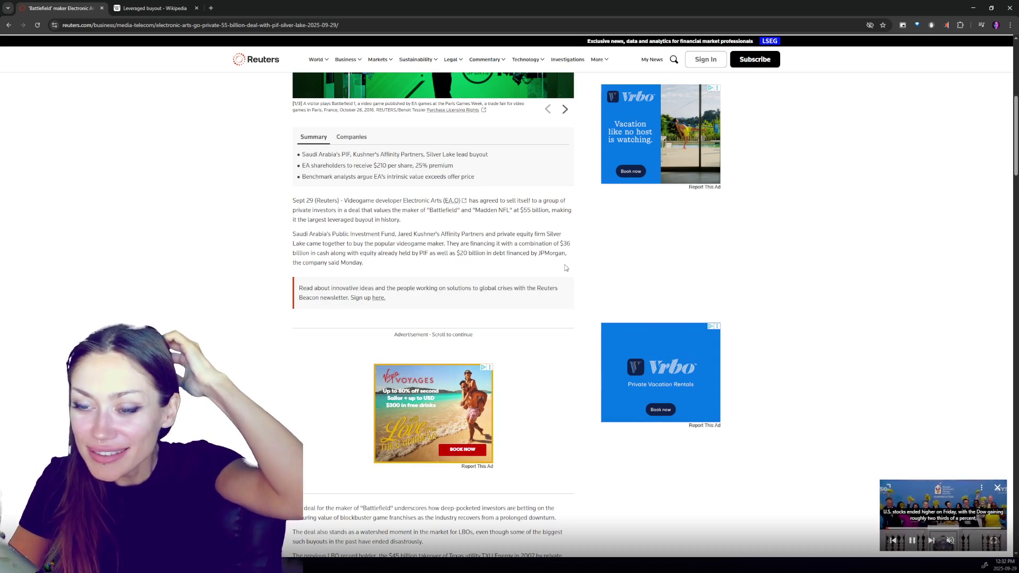
{"action": "scroll", "coordinate": [565, 271], "scroll_direction": "down", "scroll_amount": 2}
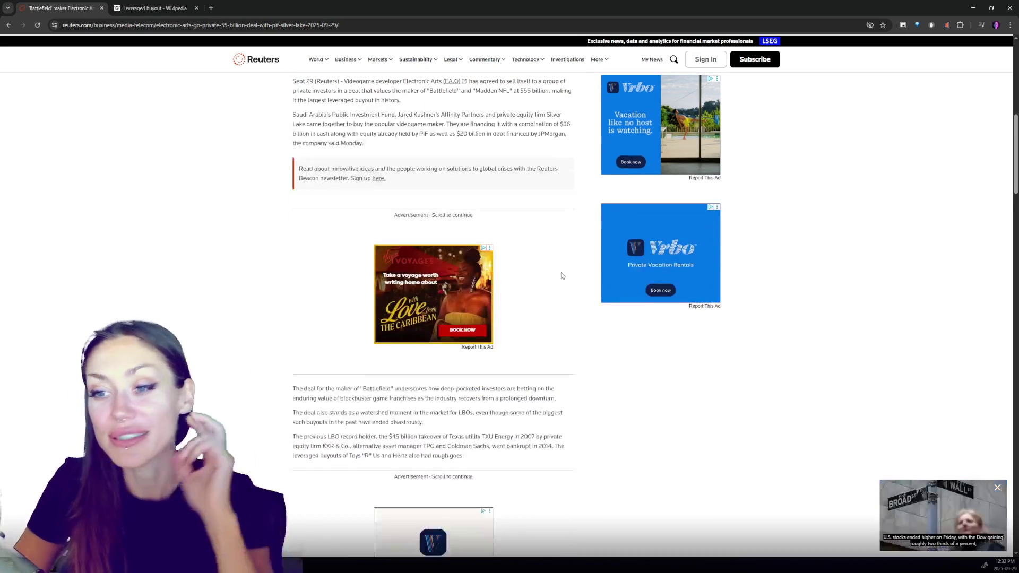
{"action": "scroll", "coordinate": [552, 256], "scroll_direction": "down", "scroll_amount": 2}
{"action": "scroll", "coordinate": [552, 256], "scroll_direction": "down", "scroll_amount": 2}
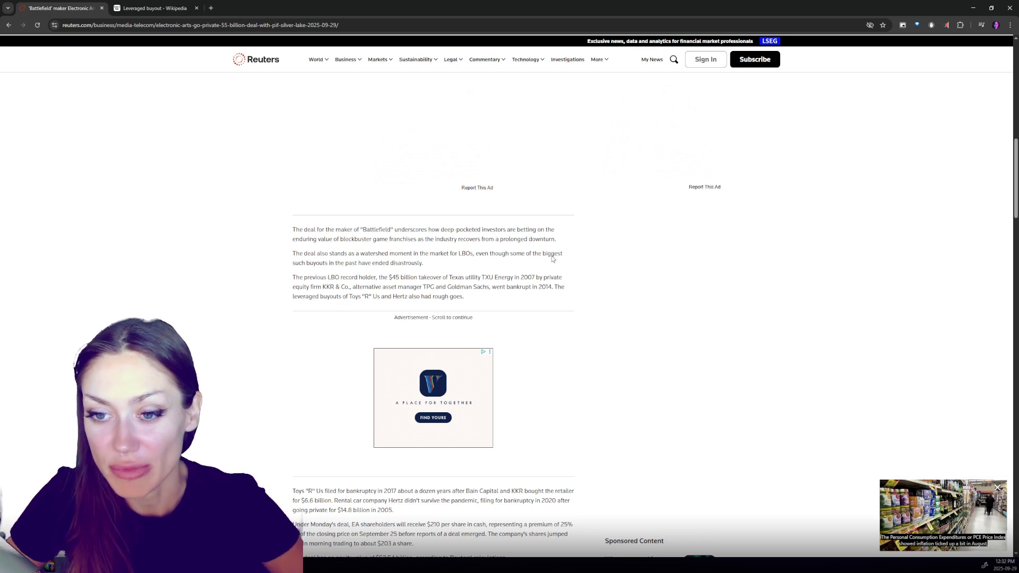
{"action": "triple_click", "coordinate": [307, 230]}
{"action": "left_click", "coordinate": [461, 262]}
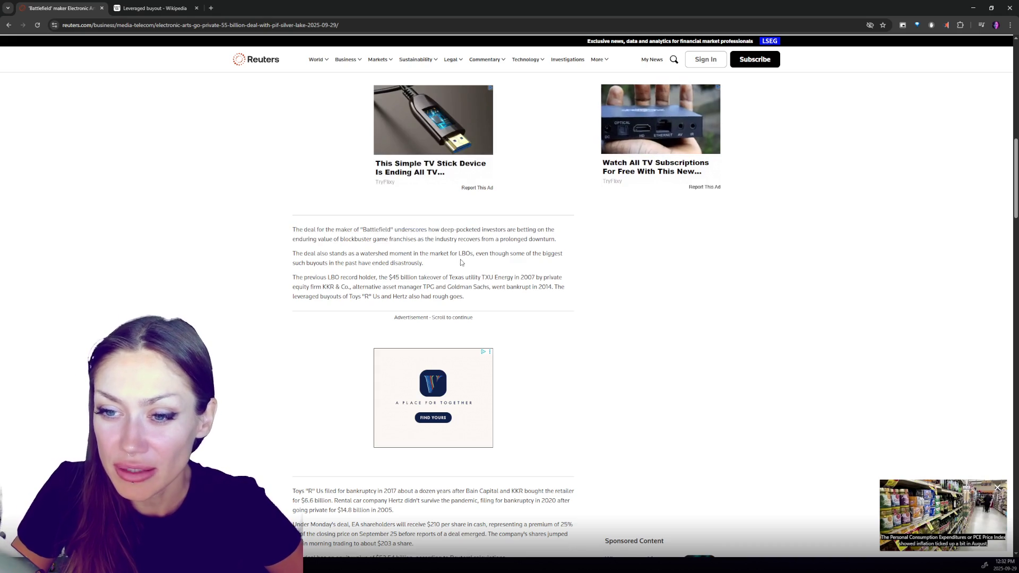
{"action": "scroll", "coordinate": [381, 174], "scroll_direction": "down", "scroll_amount": 2}
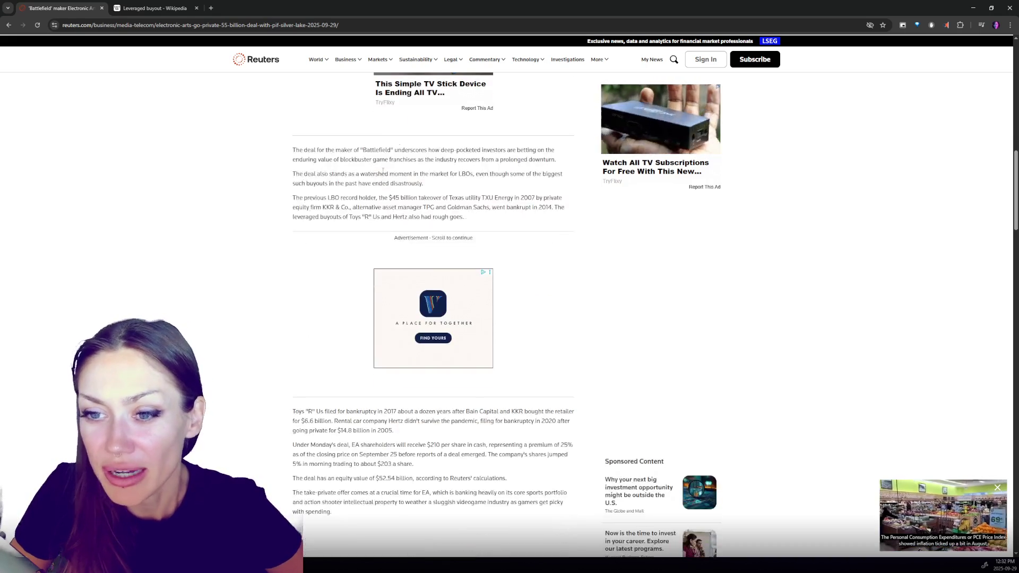
{"action": "left_click_drag", "start_coordinate": [390, 183], "coordinate": [292, 174]}
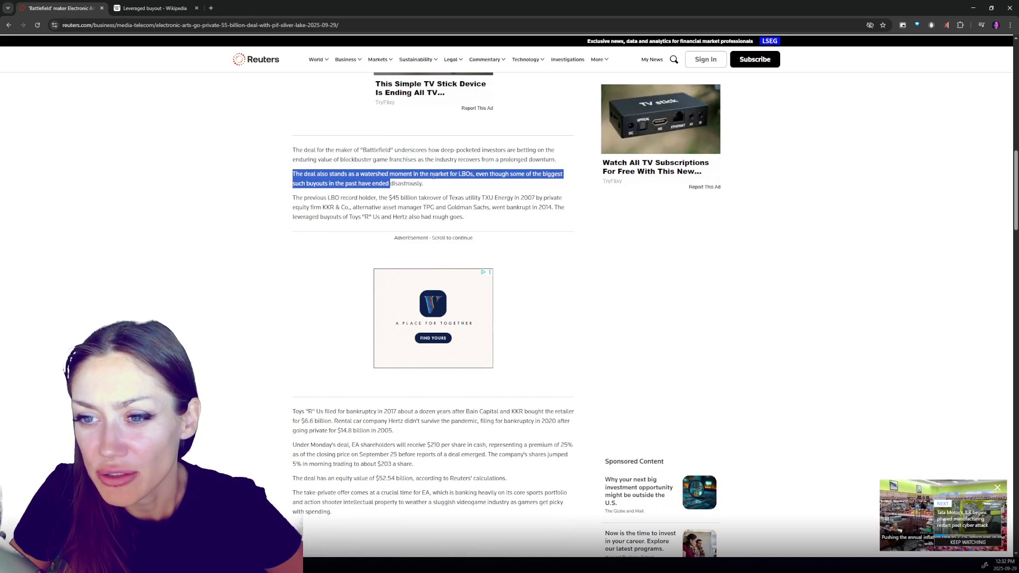
{"action": "left_click", "coordinate": [457, 188]}
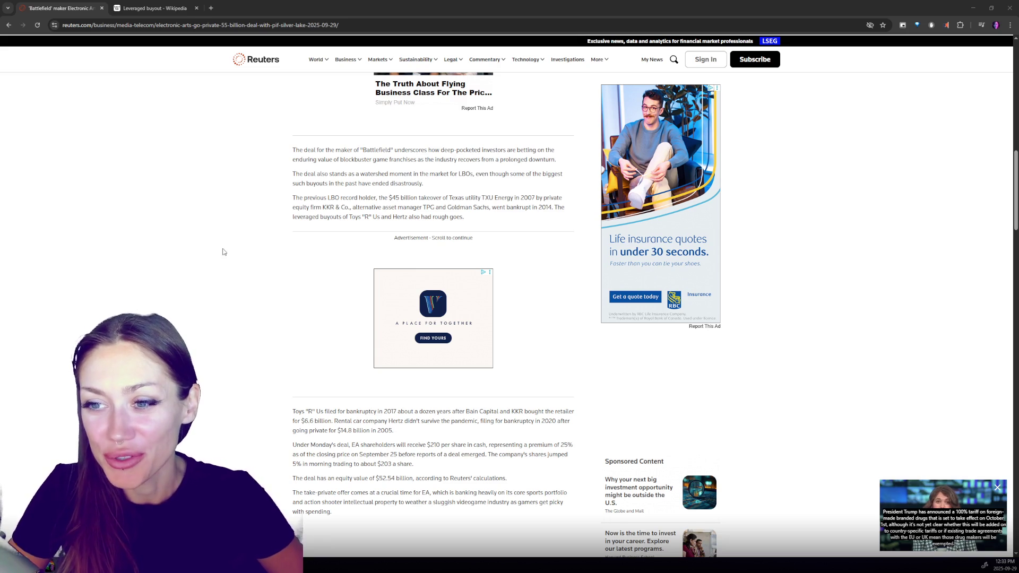
{"action": "scroll", "coordinate": [405, 198], "scroll_direction": "down", "scroll_amount": 1}
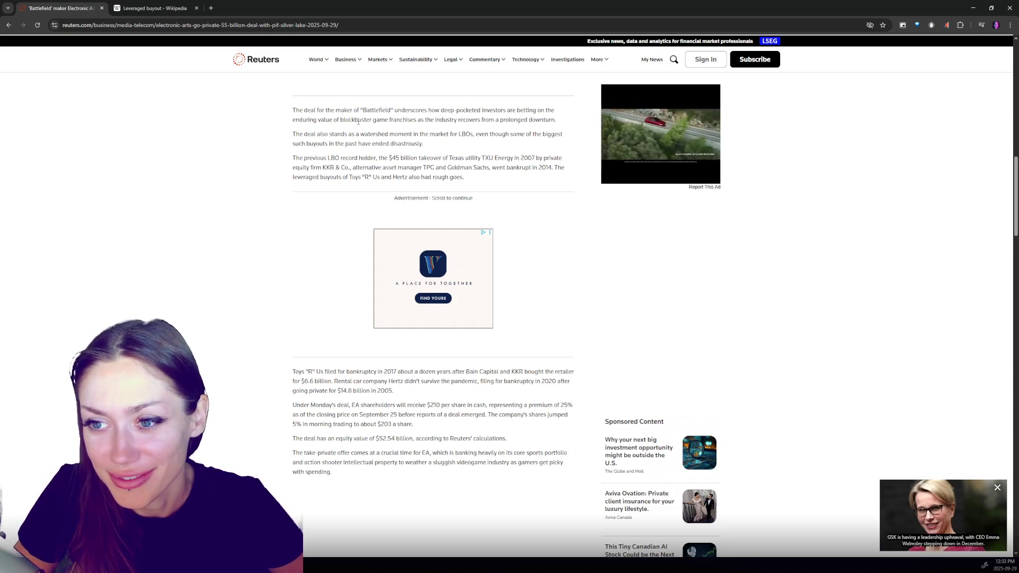
{"action": "scroll", "coordinate": [359, 123], "scroll_direction": "down", "scroll_amount": 1}
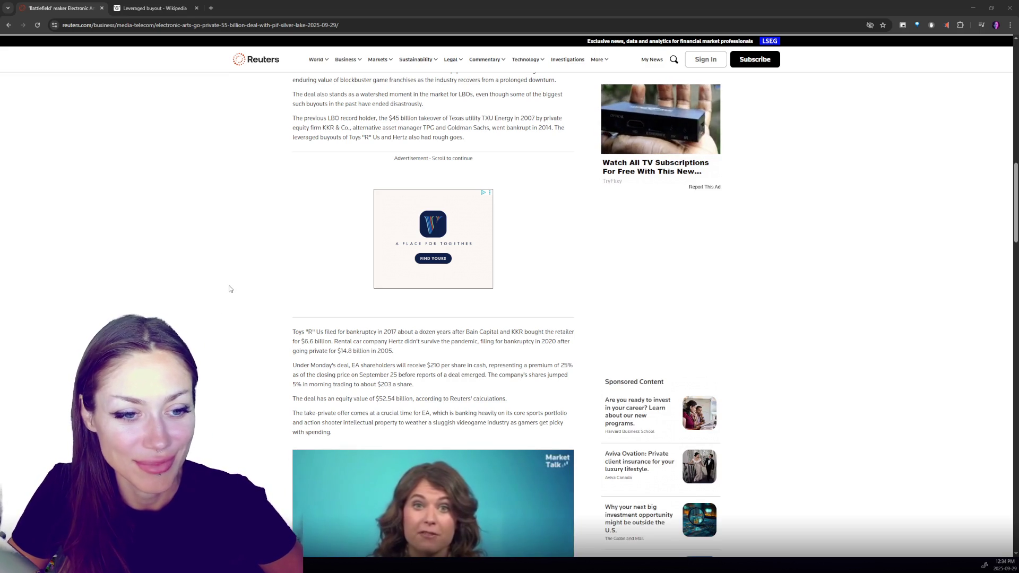
{"action": "scroll", "coordinate": [245, 319], "scroll_direction": "up", "scroll_amount": 15}
{"action": "scroll", "coordinate": [352, 258], "scroll_direction": "down", "scroll_amount": 6}
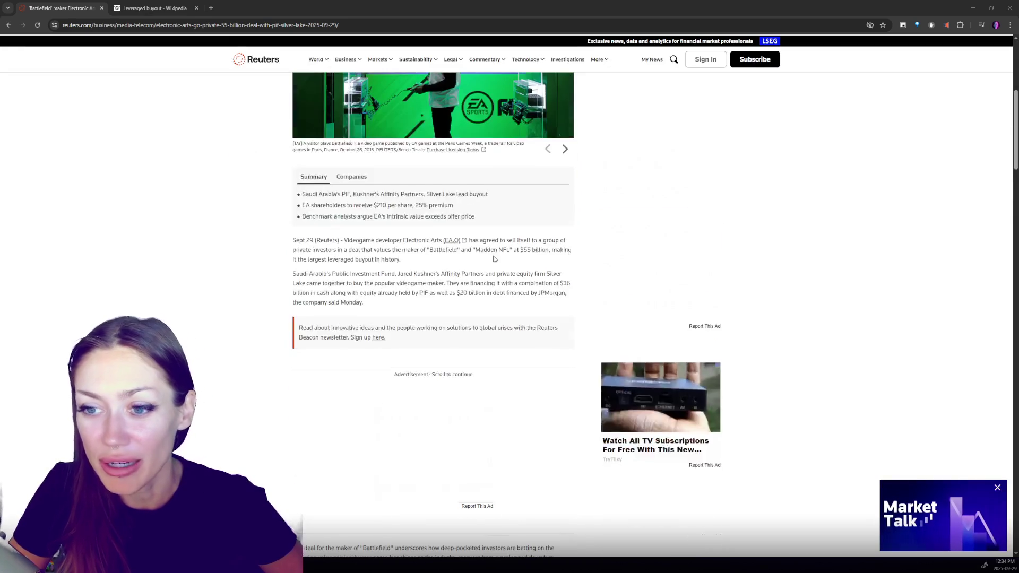
{"action": "left_click_drag", "start_coordinate": [302, 195], "coordinate": [351, 194]}
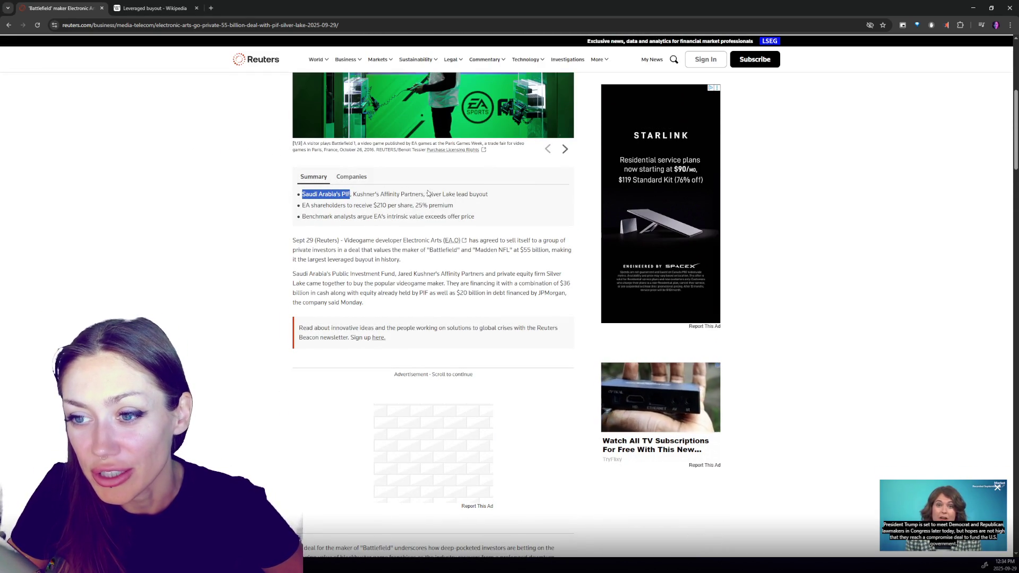
{"action": "scroll", "coordinate": [414, 192], "scroll_direction": "up", "scroll_amount": 6}
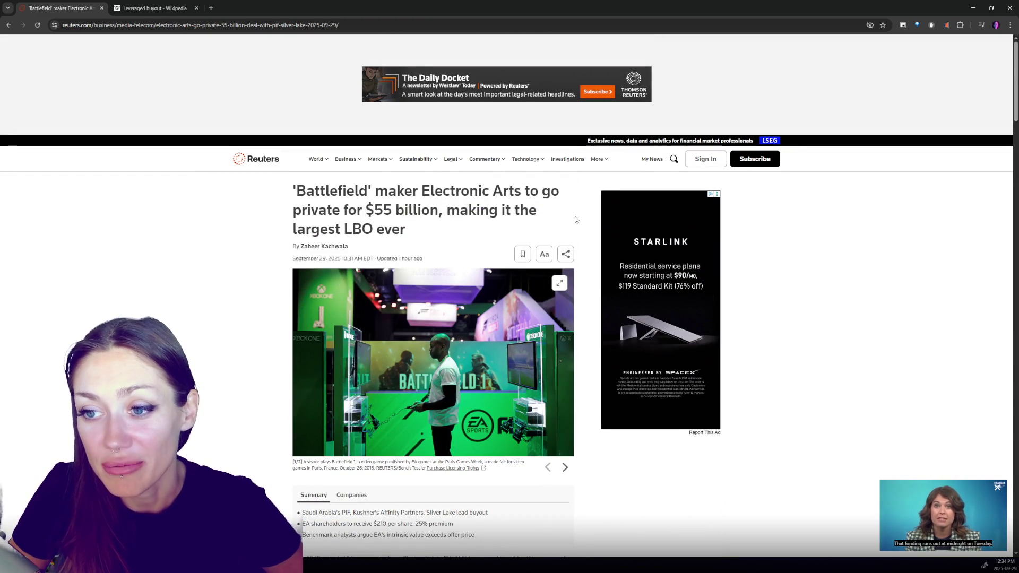
{"action": "scroll", "coordinate": [565, 214], "scroll_direction": "down", "scroll_amount": 10}
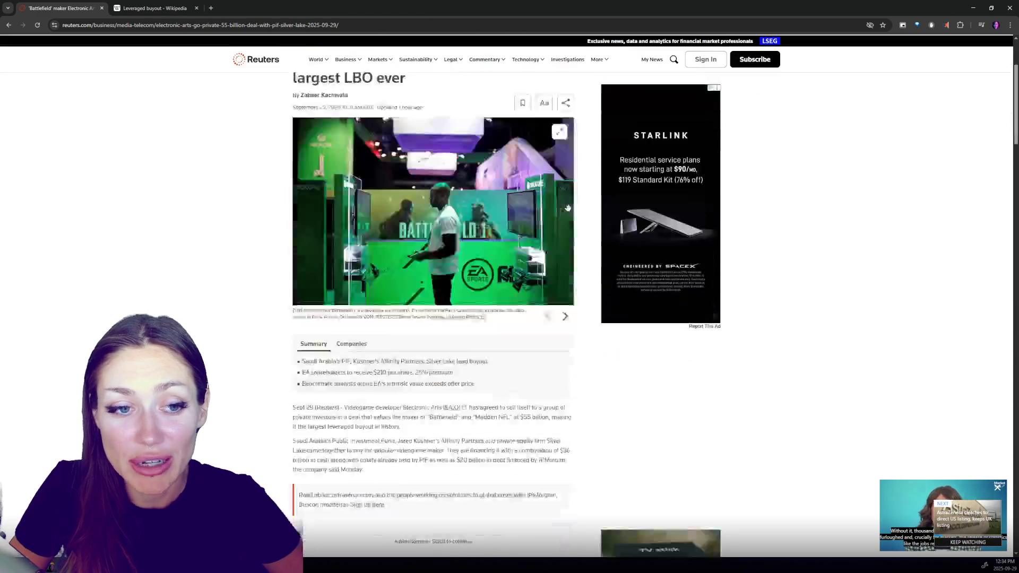
{"action": "scroll", "coordinate": [561, 216], "scroll_direction": "down", "scroll_amount": 3}
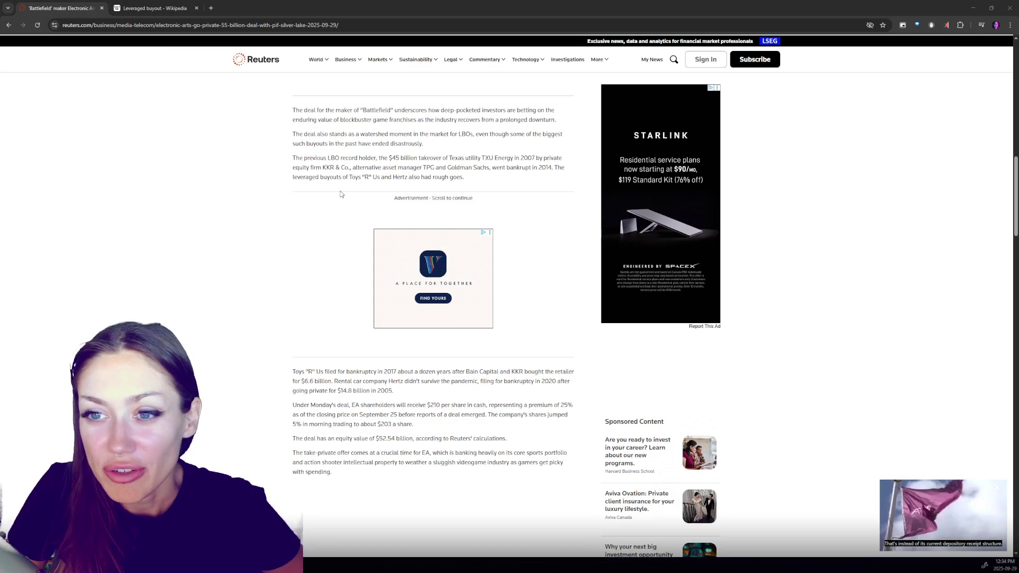
Step: Highlight passages from the Battlefield-maker and watershed-moment paragraphs, including that past buyouts ended disastrously
{"action": "left_click_drag", "start_coordinate": [285, 111], "coordinate": [566, 122]}
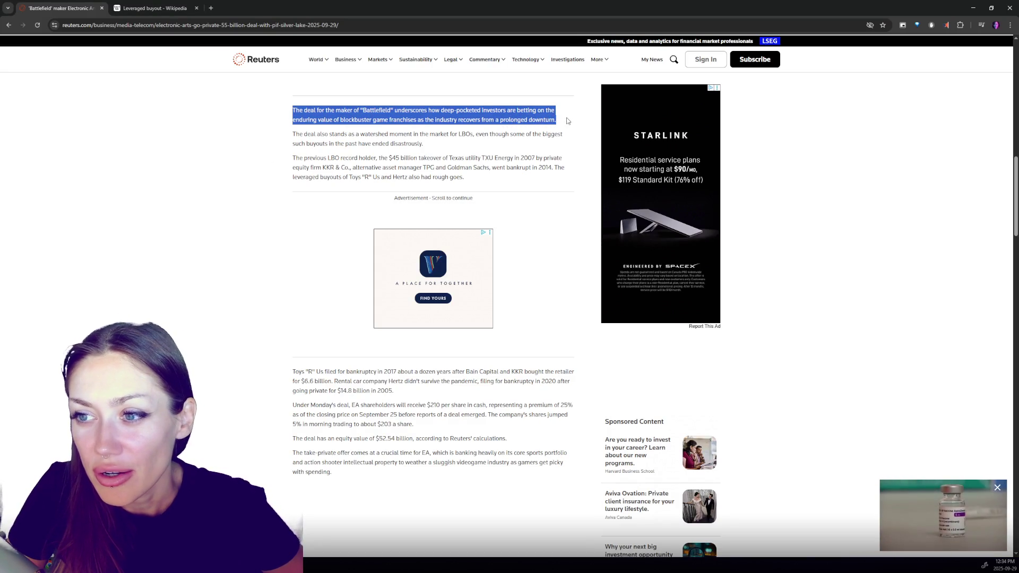
{"action": "left_click", "coordinate": [564, 120]}
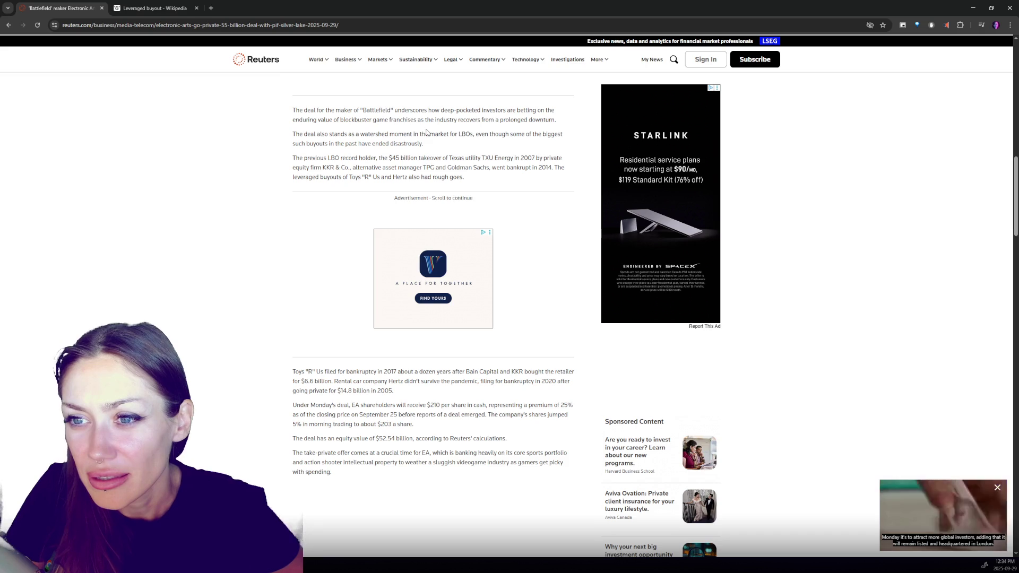
{"action": "left_click_drag", "start_coordinate": [285, 134], "coordinate": [564, 139]}
{"action": "left_click", "coordinate": [540, 134]}
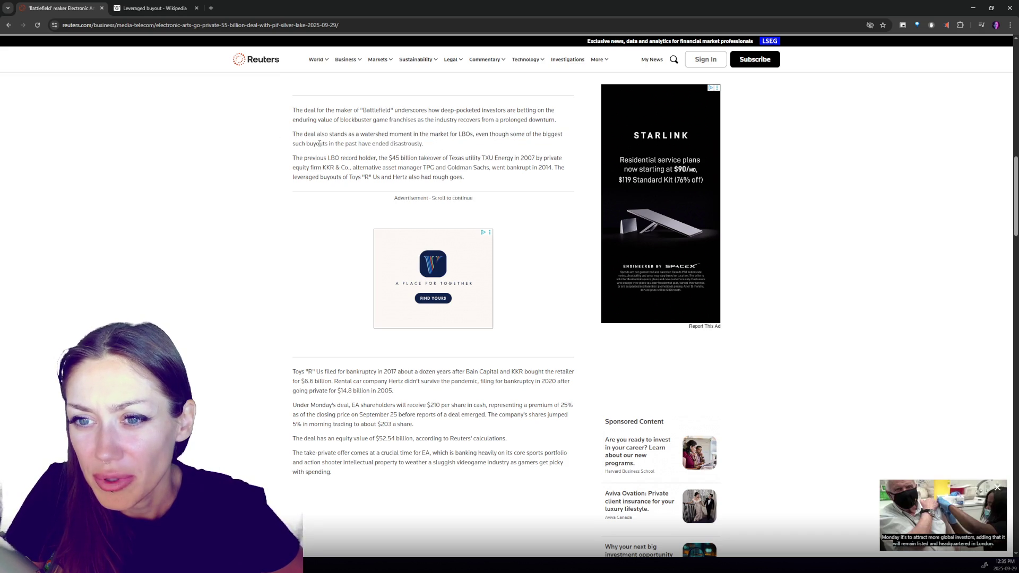
{"action": "left_click_drag", "start_coordinate": [292, 144], "coordinate": [425, 144]}
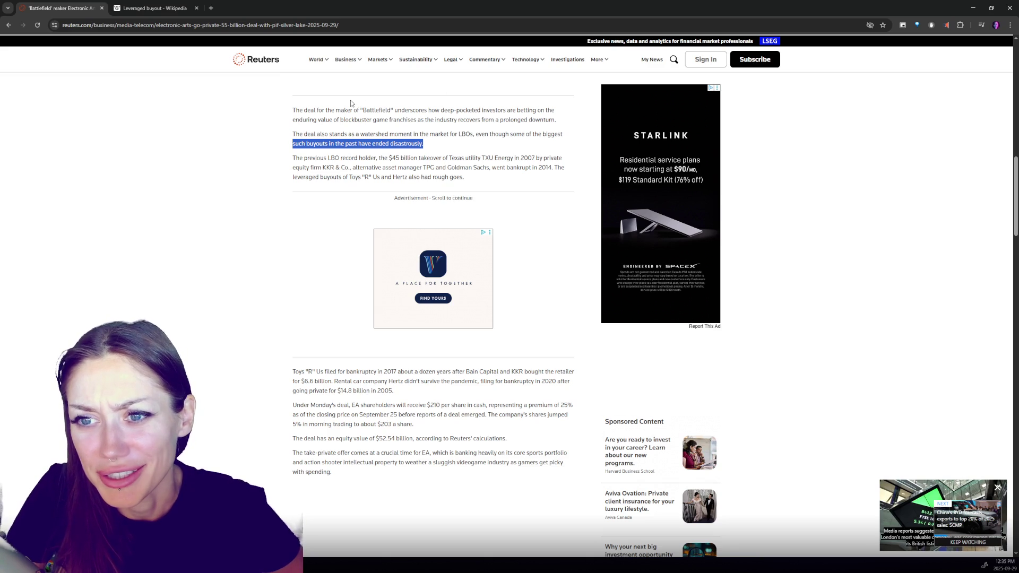
Step: Highlight the sentence naming the $45 billion TXU Energy takeover as the previous LBO record
{"action": "scroll", "coordinate": [337, 89], "scroll_direction": "down", "scroll_amount": 1}
{"action": "mouse_move", "coordinate": [290, 117]}
{"action": "left_mouse_down"}
{"action": "mouse_move", "coordinate": [414, 127]}
{"action": "mouse_move", "coordinate": [332, 118]}
{"action": "mouse_move", "coordinate": [419, 119]}
{"action": "left_mouse_up"}
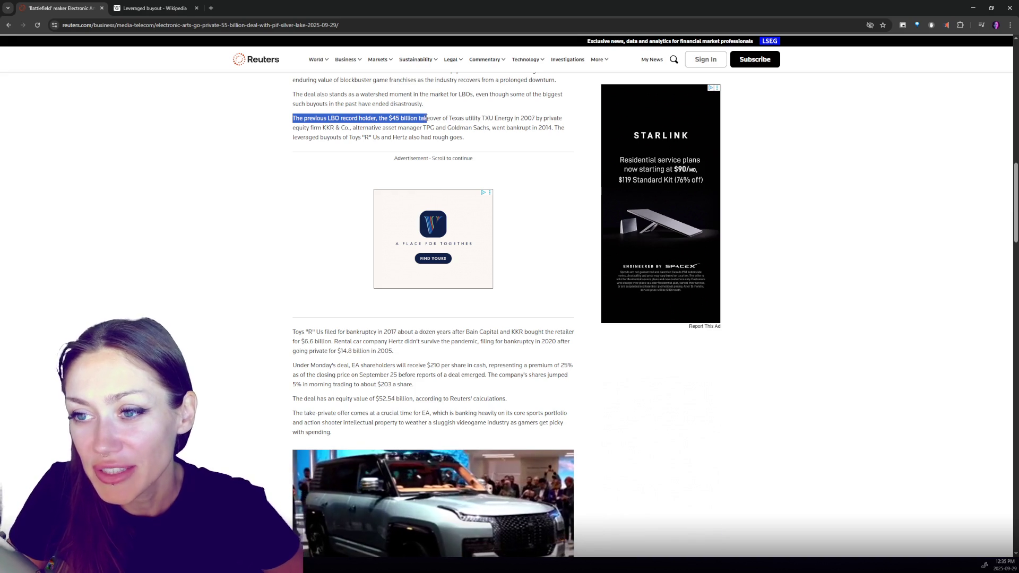
{"action": "left_click_drag", "start_coordinate": [425, 119], "coordinate": [492, 116]}
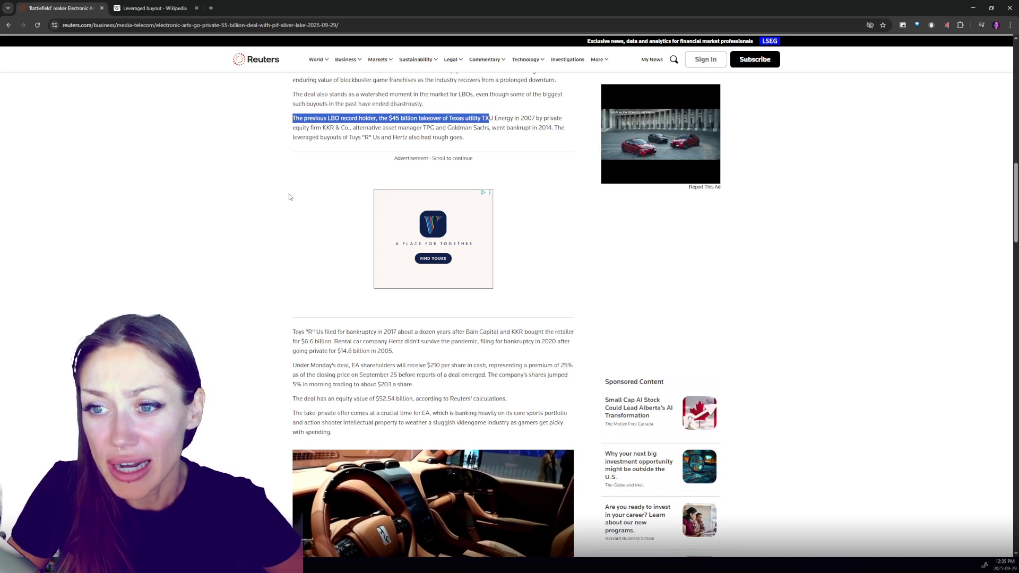
{"action": "scroll", "coordinate": [298, 200], "scroll_direction": "down", "scroll_amount": 3}
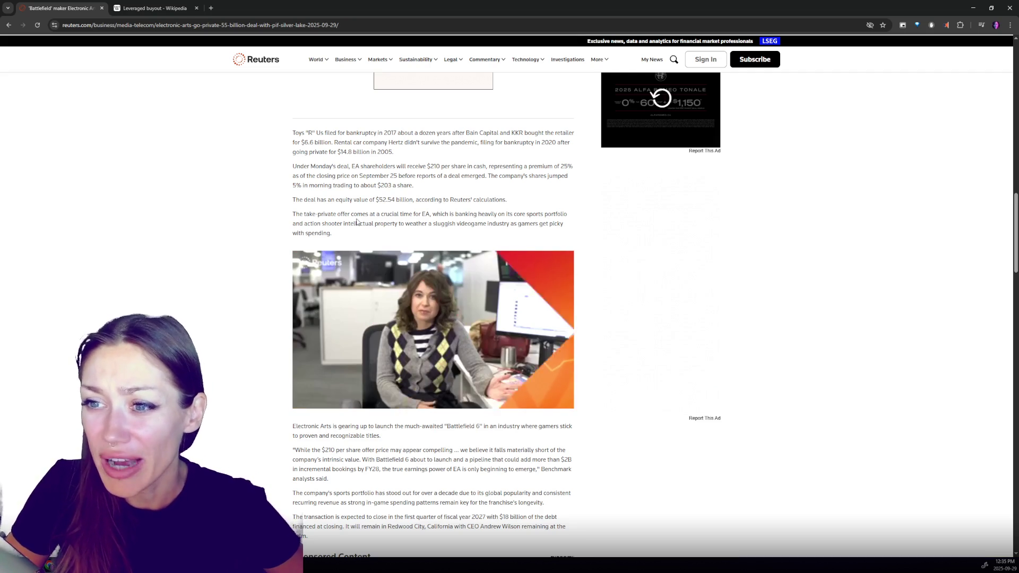
Step: Scroll past the embedded video to the closing paragraphs on the $1 billion termination fee
{"action": "mouse_move", "coordinate": [311, 256]}
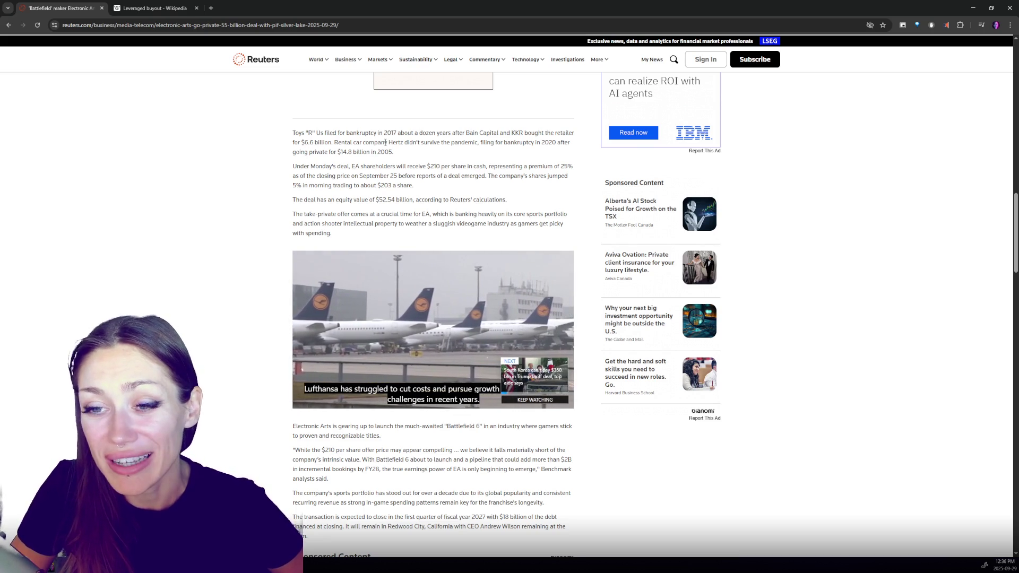
{"action": "scroll", "coordinate": [381, 143], "scroll_direction": "down", "scroll_amount": 2}
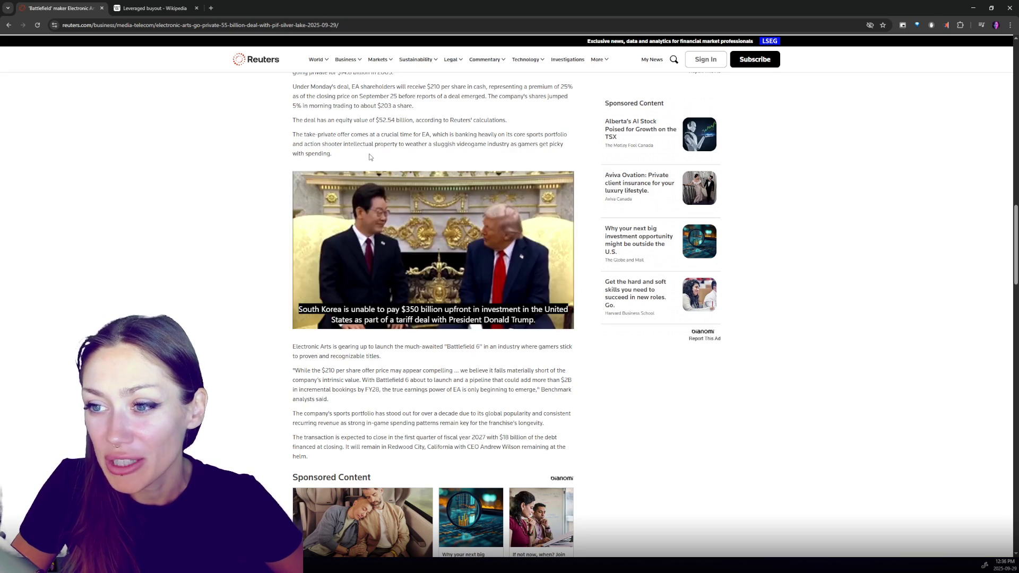
{"action": "scroll", "coordinate": [398, 155], "scroll_direction": "down", "scroll_amount": 4}
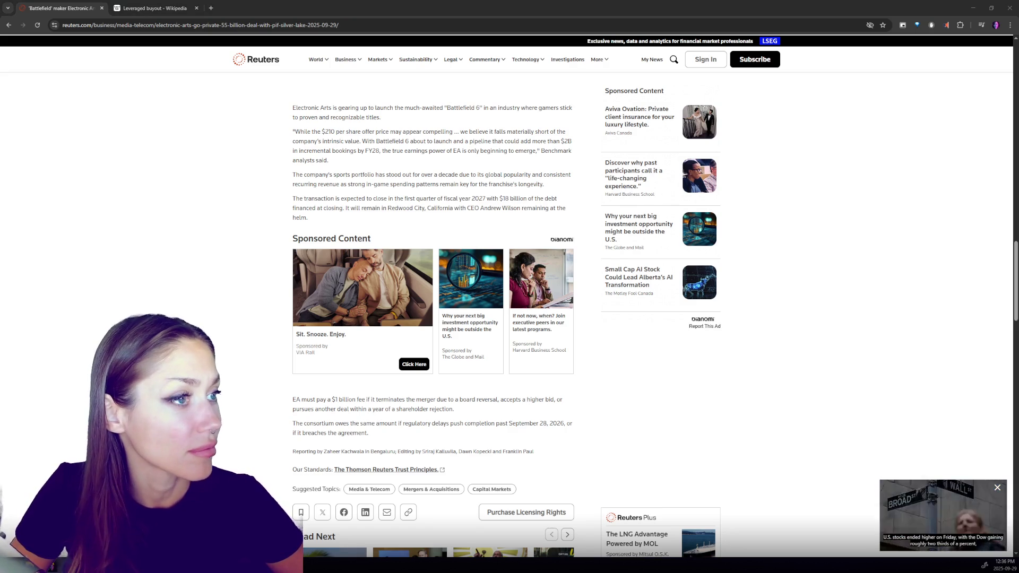
Step: Highlight the Battlefield 6 analyst quote, then scroll back up toward the earlier leveraged buyout paragraphs
{"action": "left_click", "coordinate": [526, 151]}
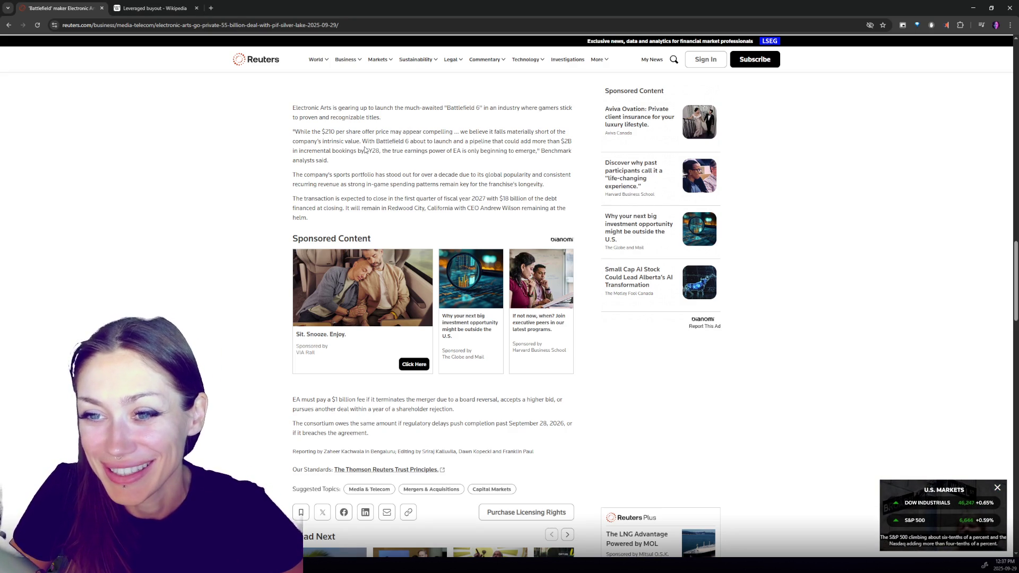
{"action": "left_click_drag", "start_coordinate": [363, 141], "coordinate": [542, 152]}
{"action": "left_click", "coordinate": [437, 173]}
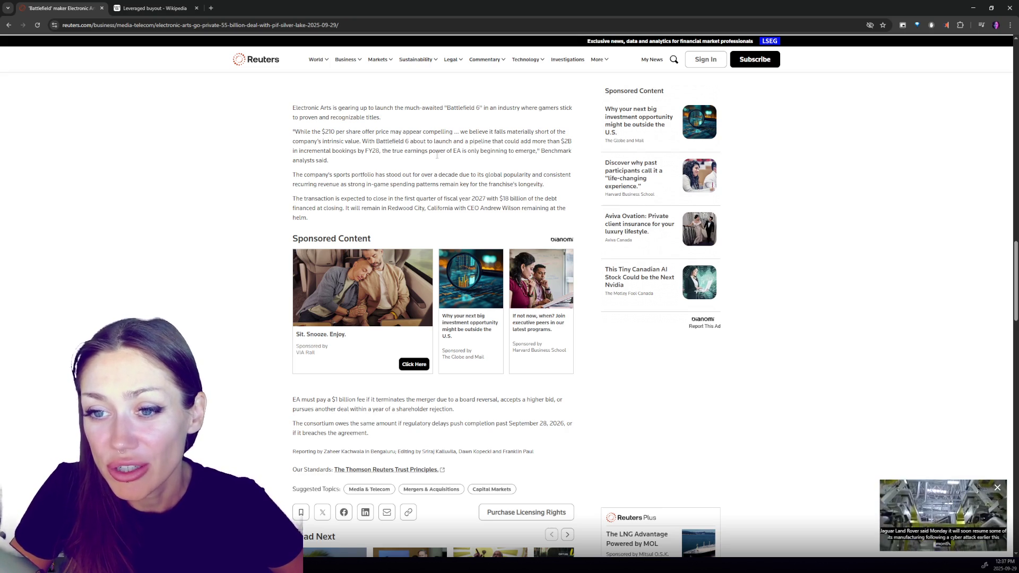
{"action": "scroll", "coordinate": [418, 187], "scroll_direction": "down", "scroll_amount": 1}
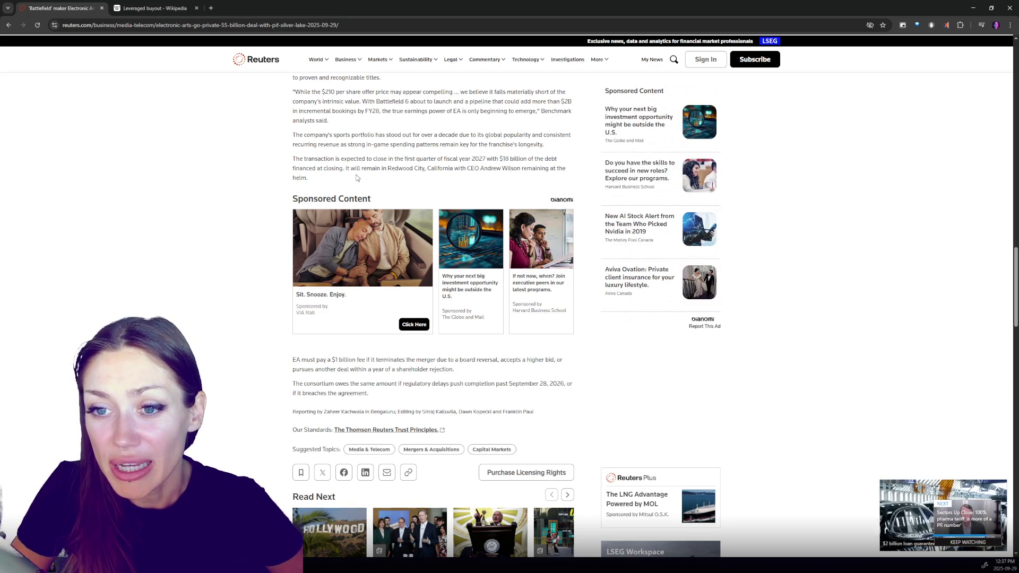
{"action": "scroll", "coordinate": [357, 178], "scroll_direction": "down", "scroll_amount": 3}
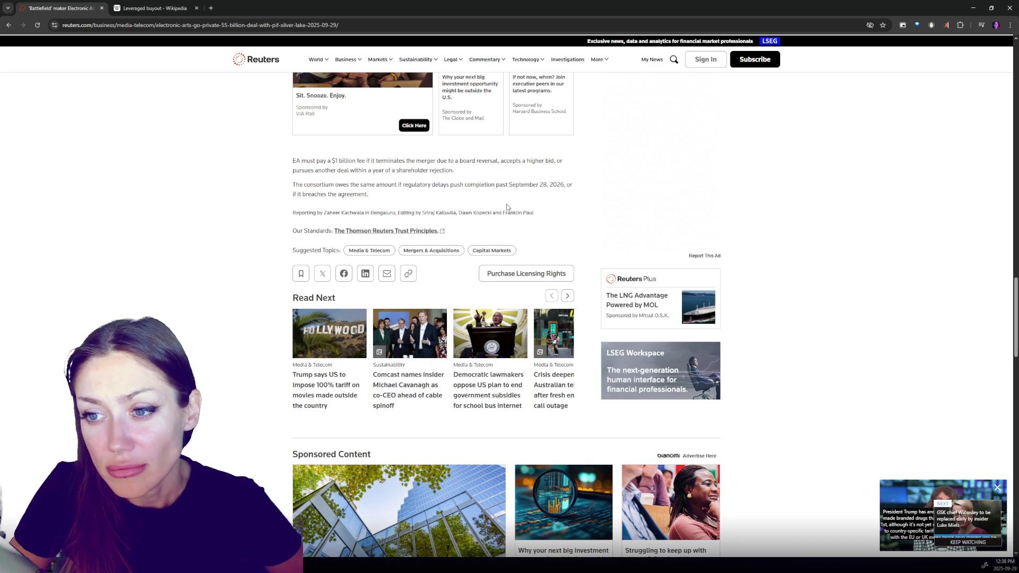
{"action": "scroll", "coordinate": [515, 201], "scroll_direction": "up", "scroll_amount": 5}
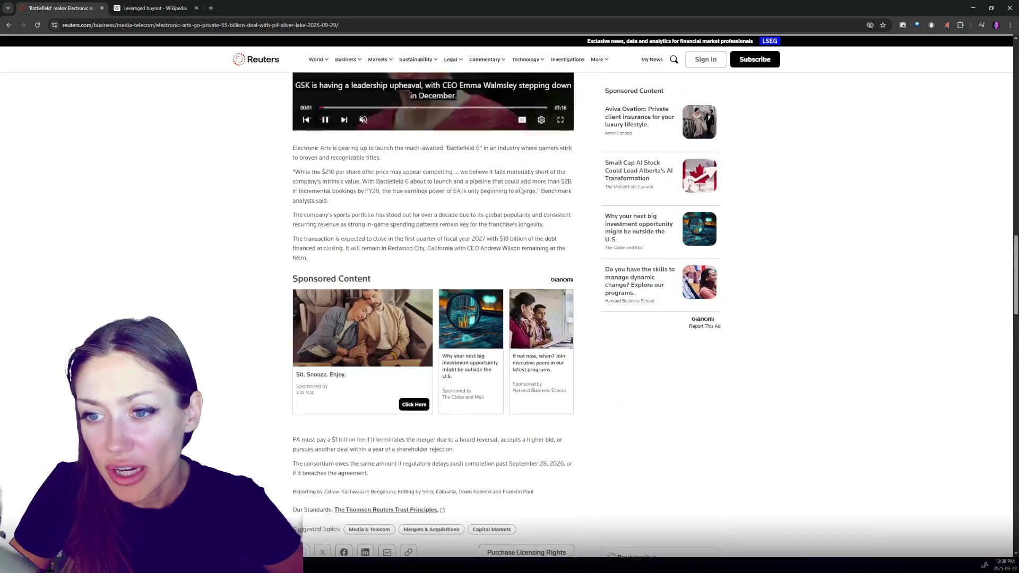
{"action": "scroll", "coordinate": [520, 191], "scroll_direction": "up", "scroll_amount": 4}
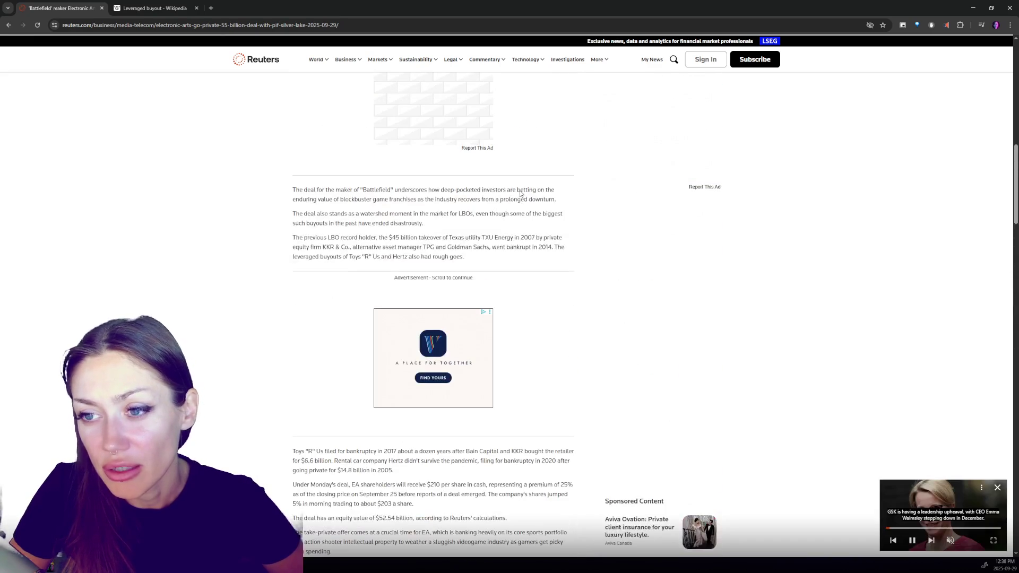
Step: Scroll back to the Summary box and highlight the $210-per-share payout bullet
{"action": "scroll", "coordinate": [521, 194], "scroll_direction": "down", "scroll_amount": 6}
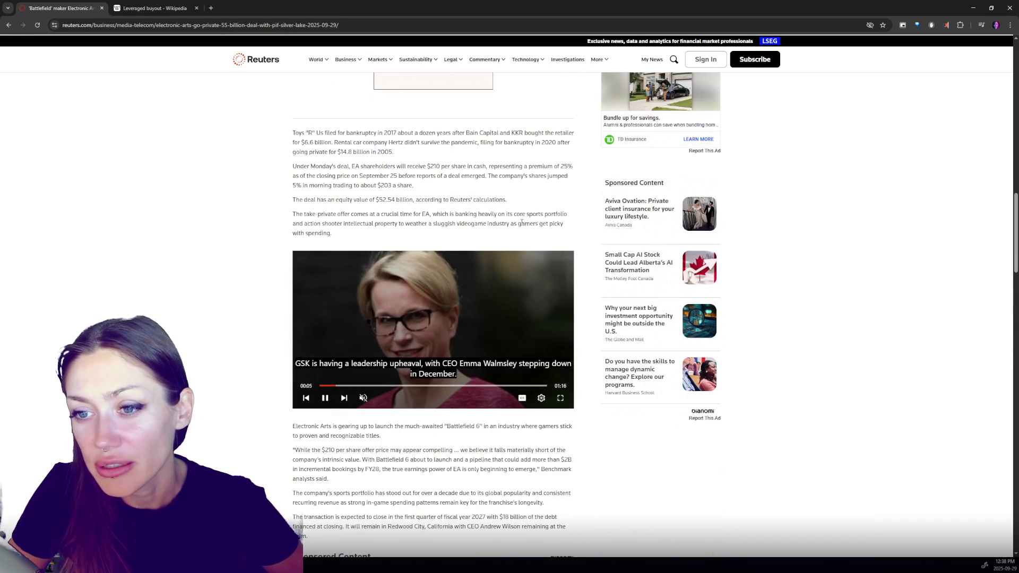
{"action": "scroll", "coordinate": [522, 222], "scroll_direction": "up", "scroll_amount": 15}
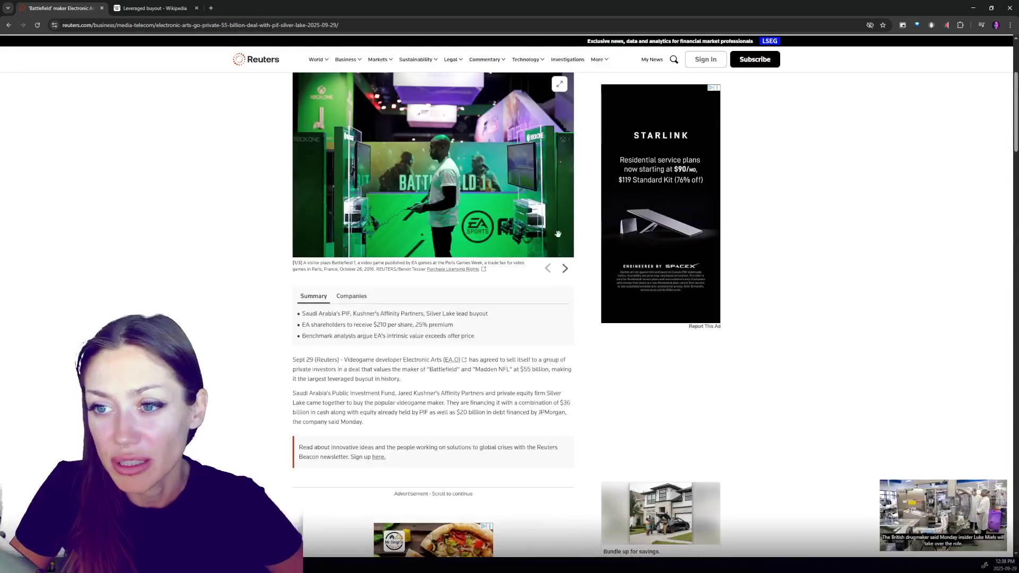
{"action": "scroll", "coordinate": [552, 232], "scroll_direction": "up", "scroll_amount": 4}
{"action": "scroll", "coordinate": [554, 249], "scroll_direction": "down", "scroll_amount": 5}
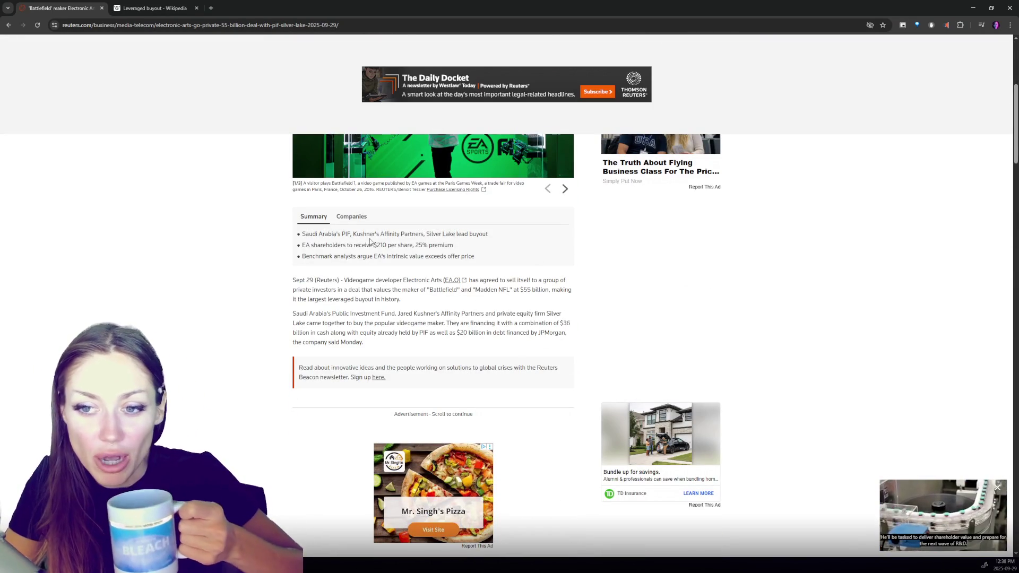
{"action": "left_click_drag", "start_coordinate": [399, 245], "coordinate": [301, 246]}
{"action": "left_click", "coordinate": [301, 245]}
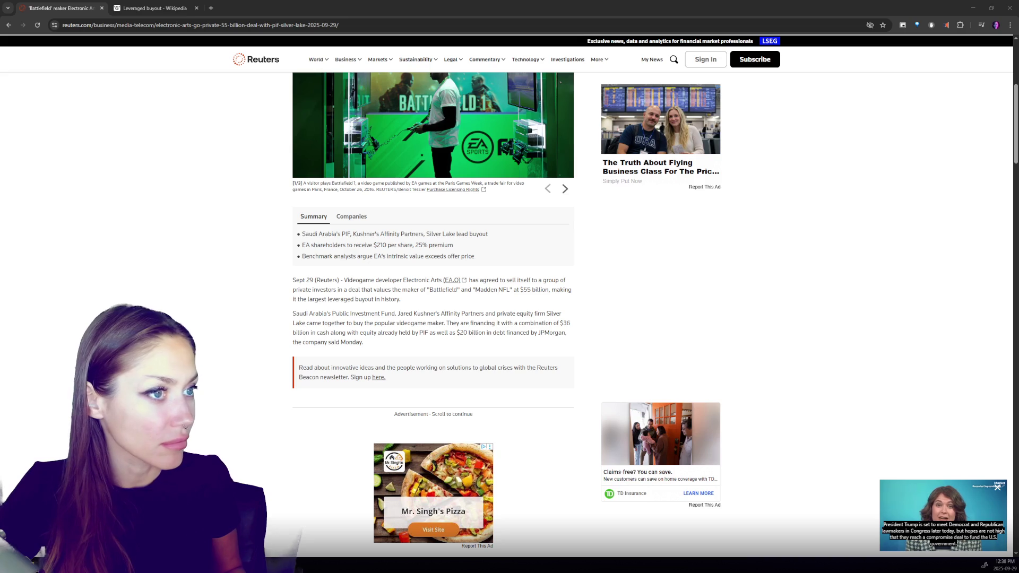
Step: Open the Ubisoft Wikipedia article in a new tab, skim its lead and infobox, then return to Reuters
{"action": "left_click", "coordinate": [166, 10]}
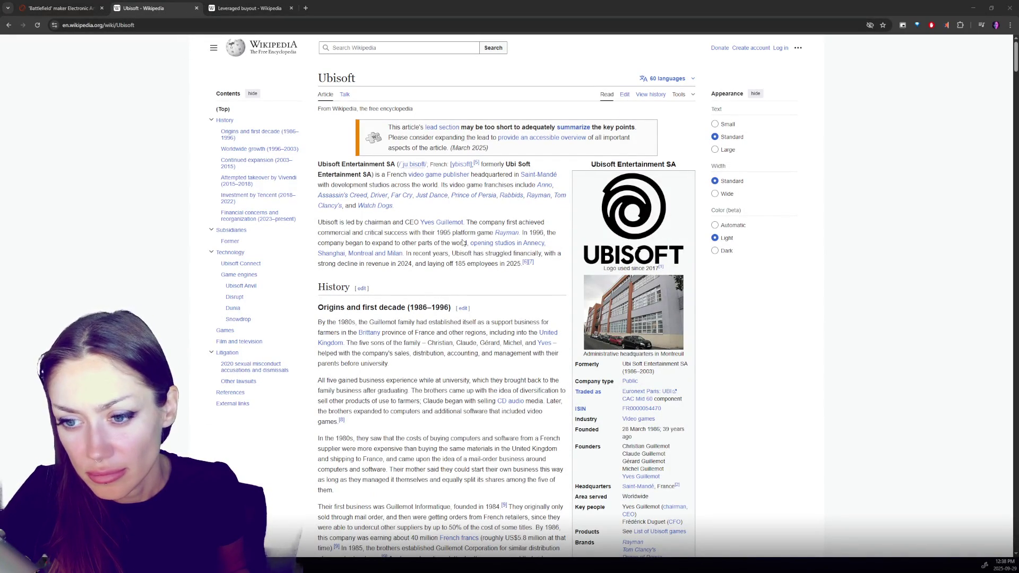
{"action": "scroll", "coordinate": [623, 242], "scroll_direction": "down", "scroll_amount": 2}
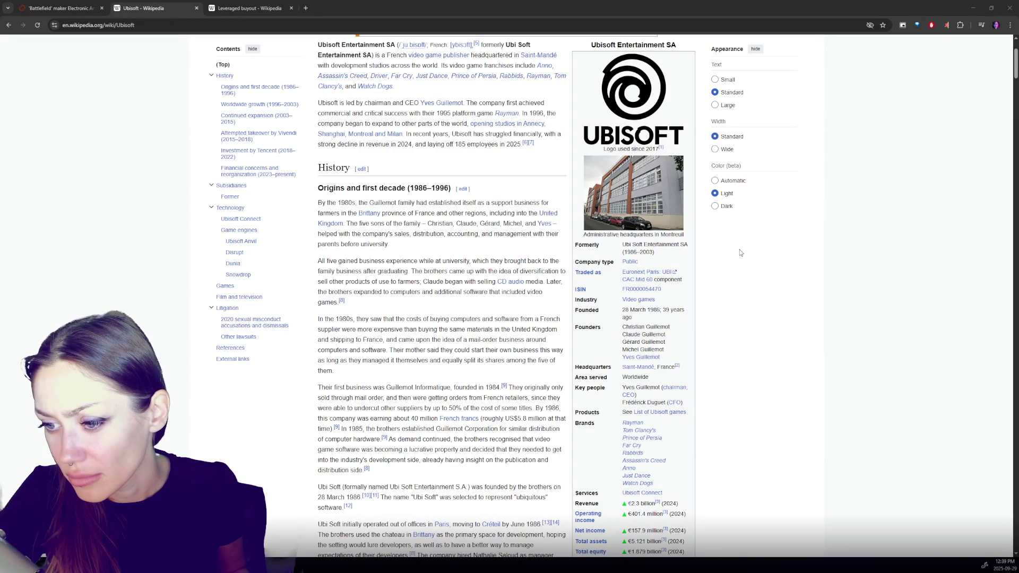
{"action": "scroll", "coordinate": [741, 253], "scroll_direction": "down", "scroll_amount": 2}
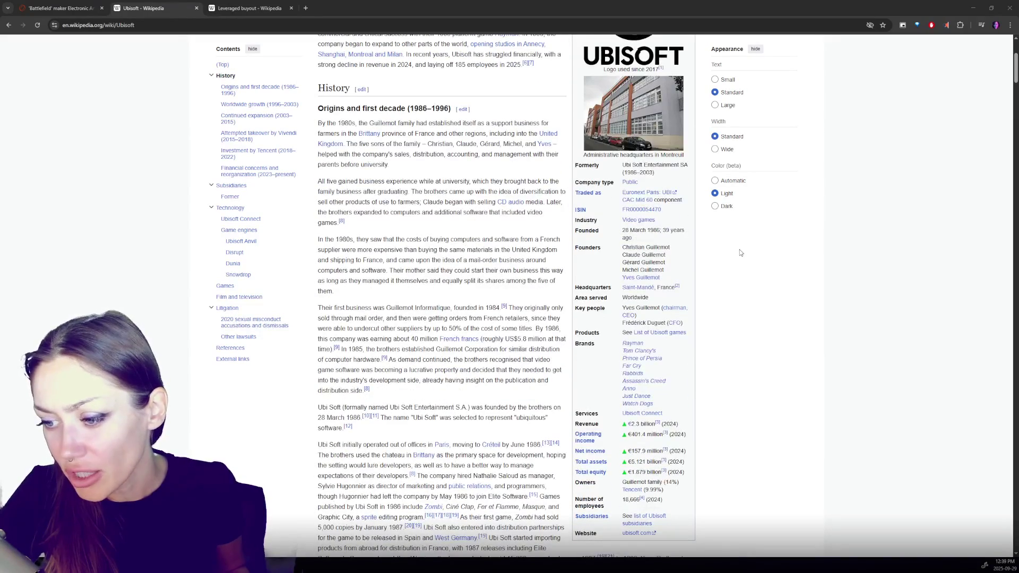
{"action": "scroll", "coordinate": [398, 267], "scroll_direction": "up", "scroll_amount": 4}
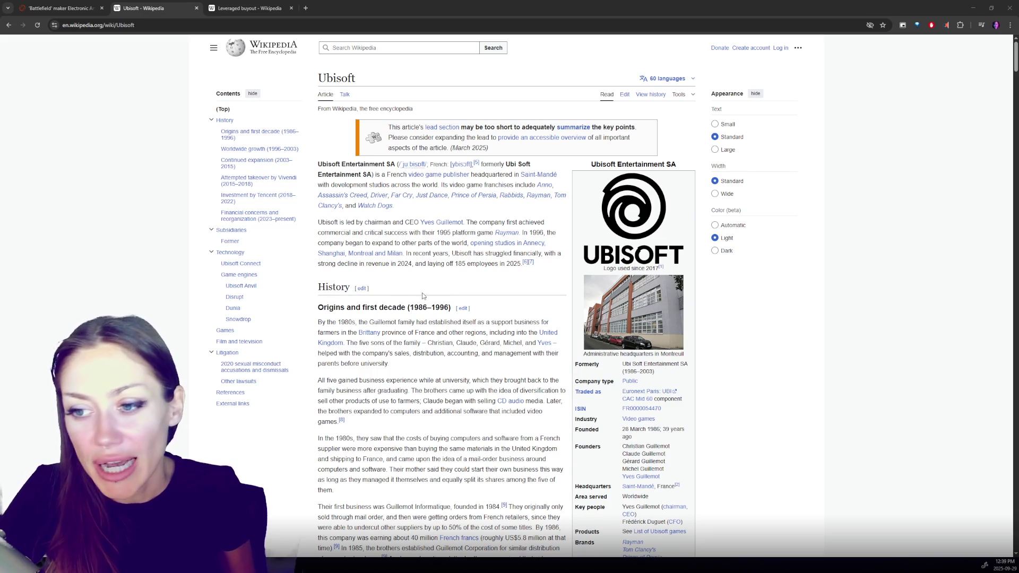
{"action": "left_click", "coordinate": [88, 12]}
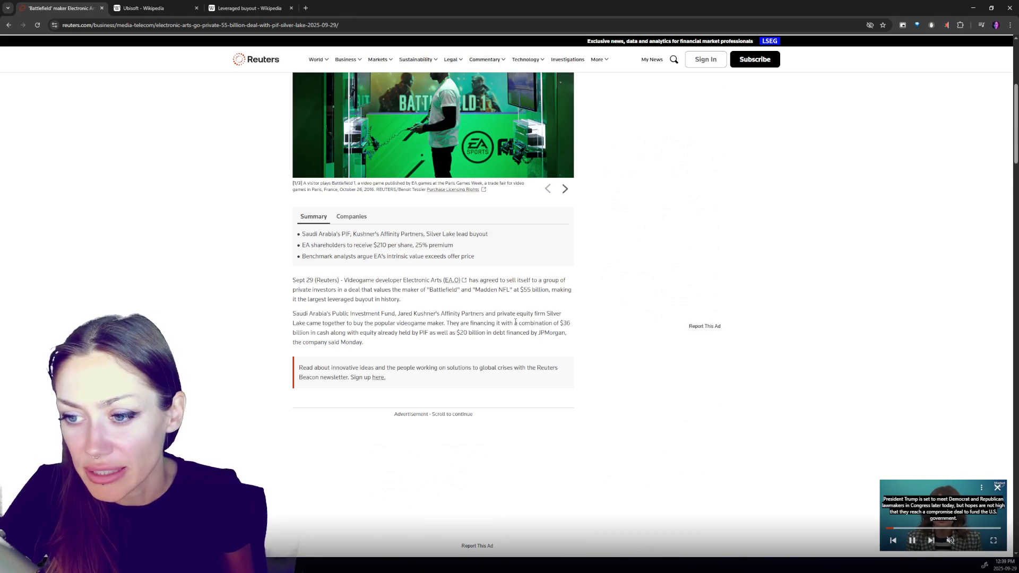
{"action": "scroll", "coordinate": [528, 330], "scroll_direction": "down", "scroll_amount": 15}
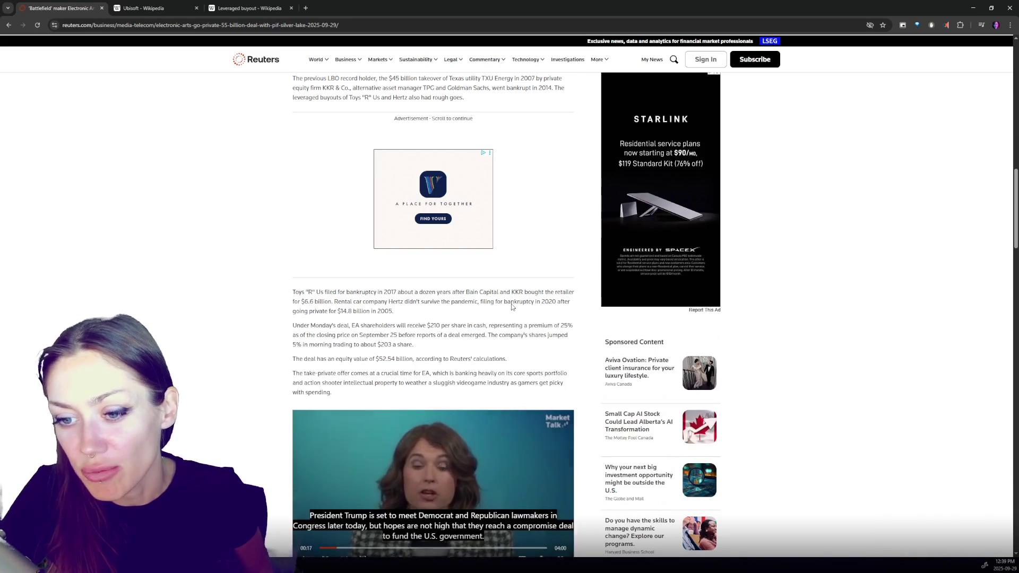
{"action": "scroll", "coordinate": [507, 308], "scroll_direction": "down", "scroll_amount": 15}
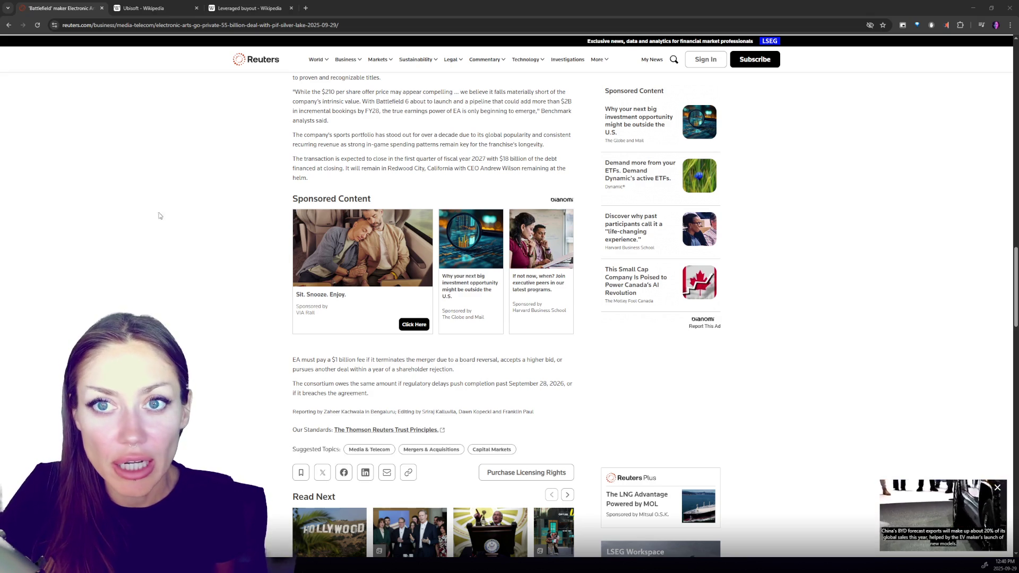
{"action": "key", "text": "ctrl+Tab"}
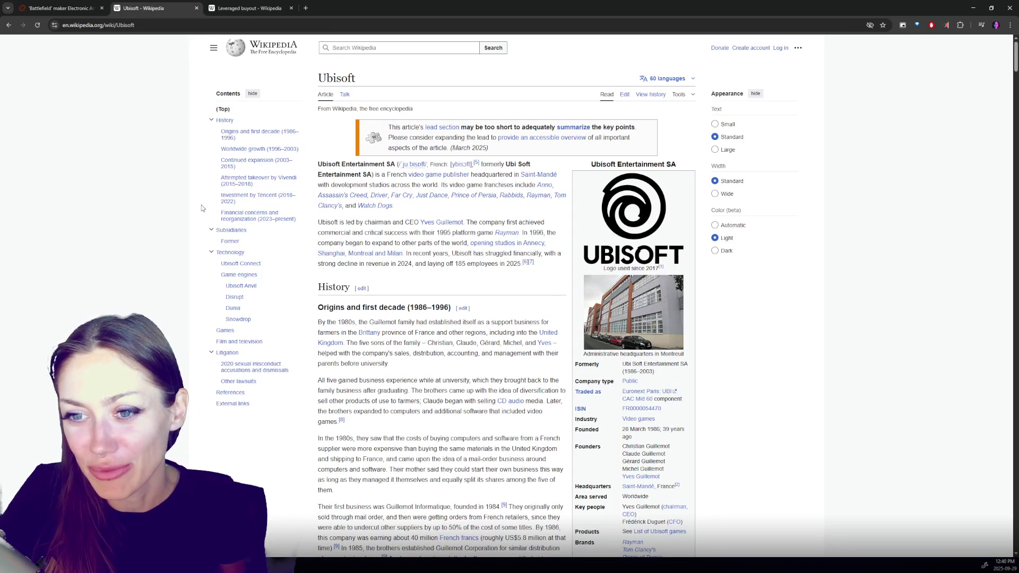
Step: Scroll the Ubisoft article down to its History section, then switch back to the Reuters tab
{"action": "scroll", "coordinate": [330, 284], "scroll_direction": "down", "scroll_amount": 3}
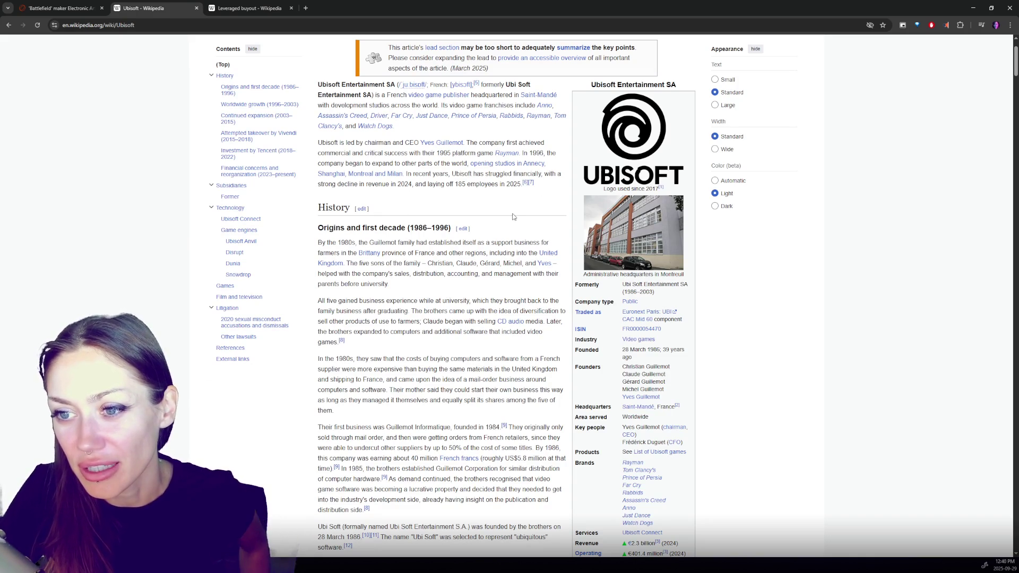
{"action": "scroll", "coordinate": [512, 217], "scroll_direction": "down", "scroll_amount": 5}
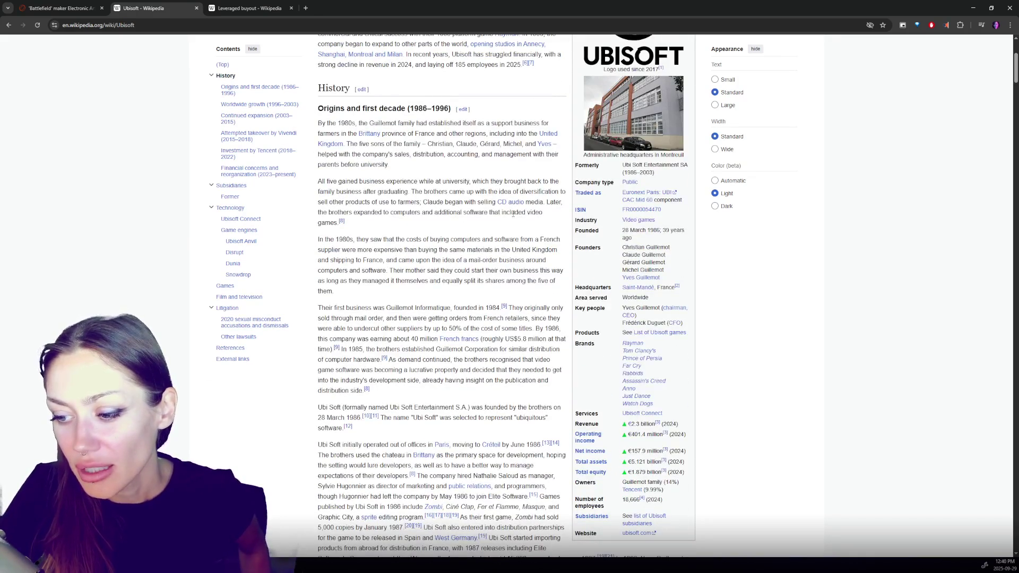
{"action": "key", "text": "ctrl+shift+Tab"}
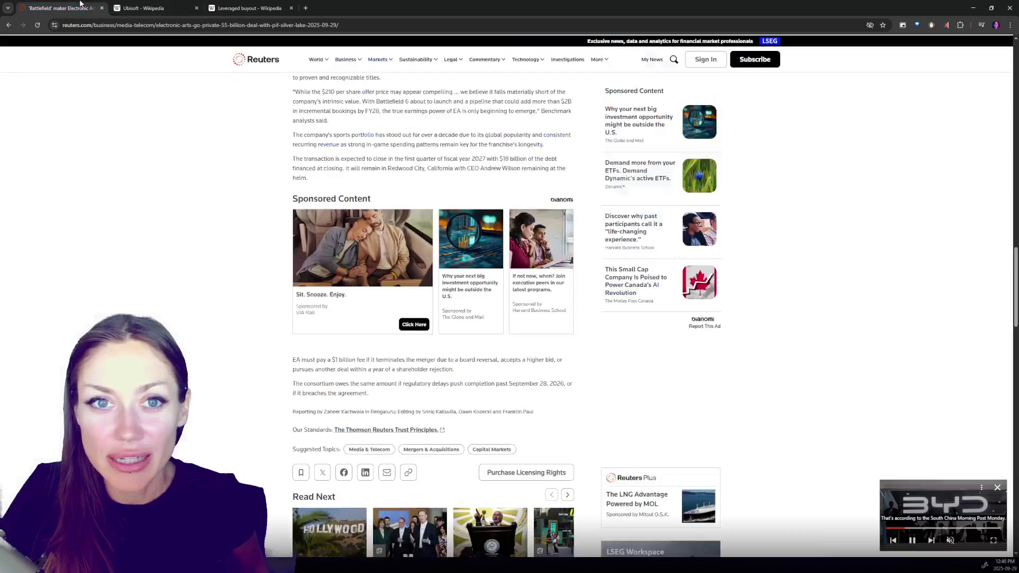
Step: Scroll up past the video and ads to the EA article's Summary box and first paragraphs
{"action": "scroll", "coordinate": [299, 329], "scroll_direction": "up", "scroll_amount": 10}
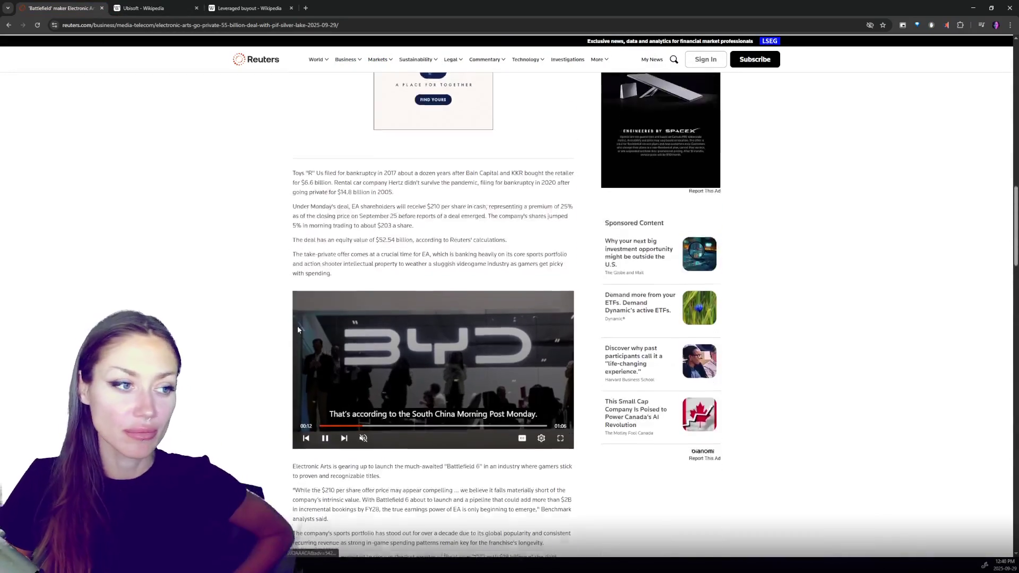
{"action": "scroll", "coordinate": [298, 330], "scroll_direction": "up", "scroll_amount": 5}
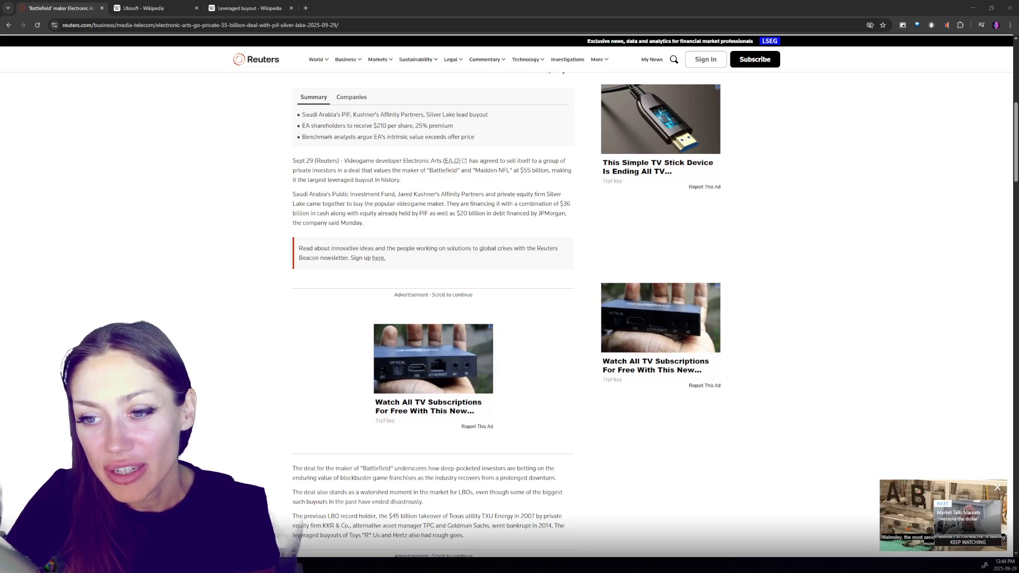
Step: Scroll through the Reuters EA article and back up to its $55 billion headline and lead photo
{"action": "scroll", "coordinate": [117, 287], "scroll_direction": "down", "scroll_amount": 10}
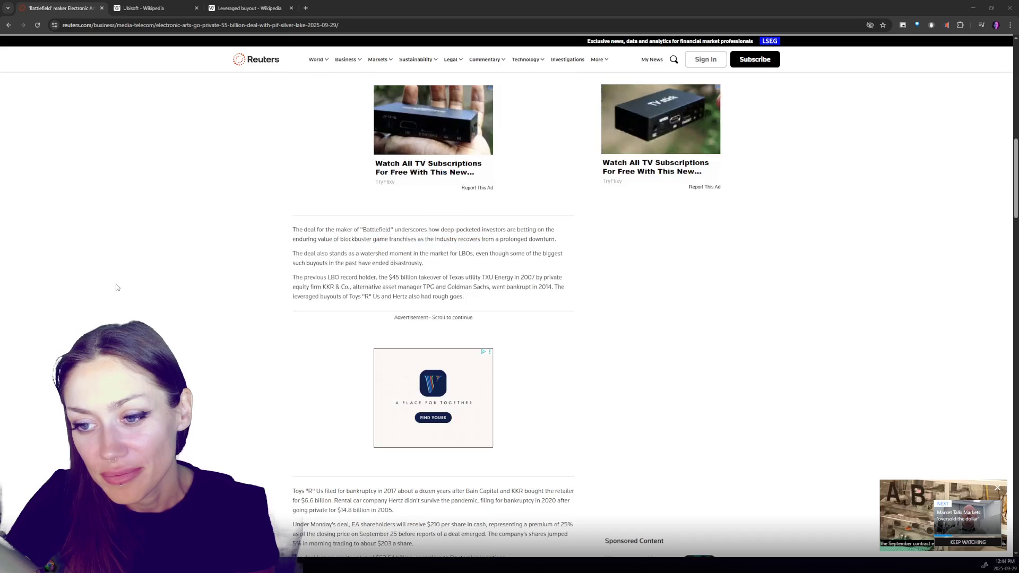
{"action": "scroll", "coordinate": [117, 294], "scroll_direction": "down", "scroll_amount": 10}
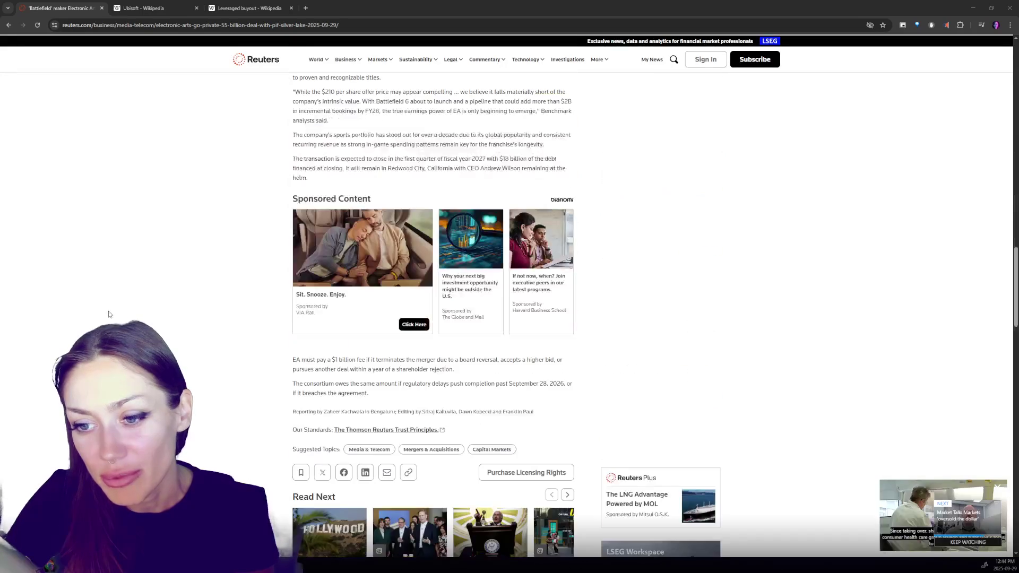
{"action": "scroll", "coordinate": [130, 302], "scroll_direction": "up", "scroll_amount": 12}
{"action": "scroll", "coordinate": [159, 292], "scroll_direction": "up", "scroll_amount": 15}
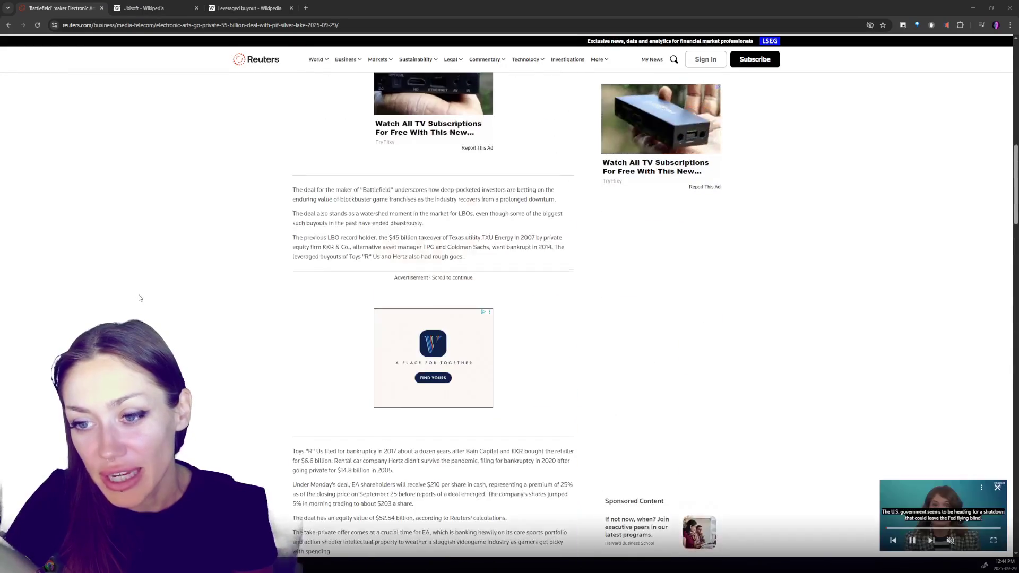
{"action": "scroll", "coordinate": [200, 282], "scroll_direction": "down", "scroll_amount": 3}
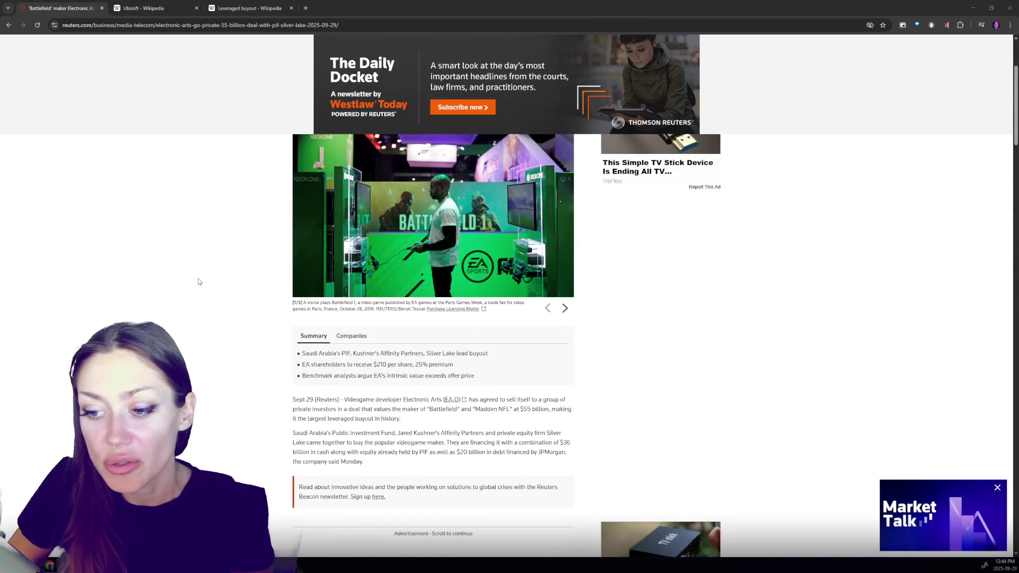
{"action": "scroll", "coordinate": [175, 272], "scroll_direction": "down", "scroll_amount": 3}
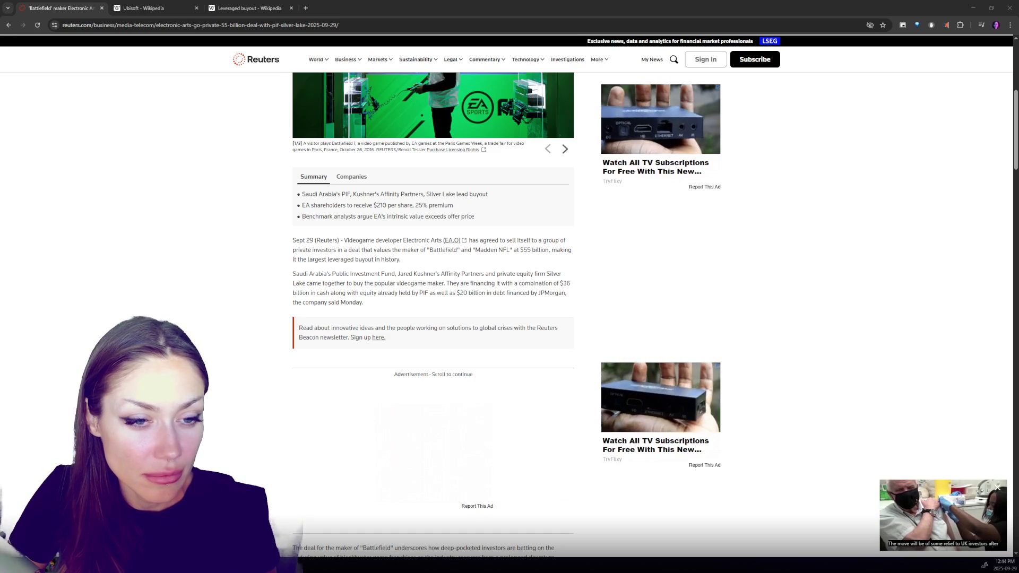
{"action": "scroll", "coordinate": [88, 295], "scroll_direction": "up", "scroll_amount": 1}
{"action": "scroll", "coordinate": [88, 296], "scroll_direction": "up", "scroll_amount": 3}
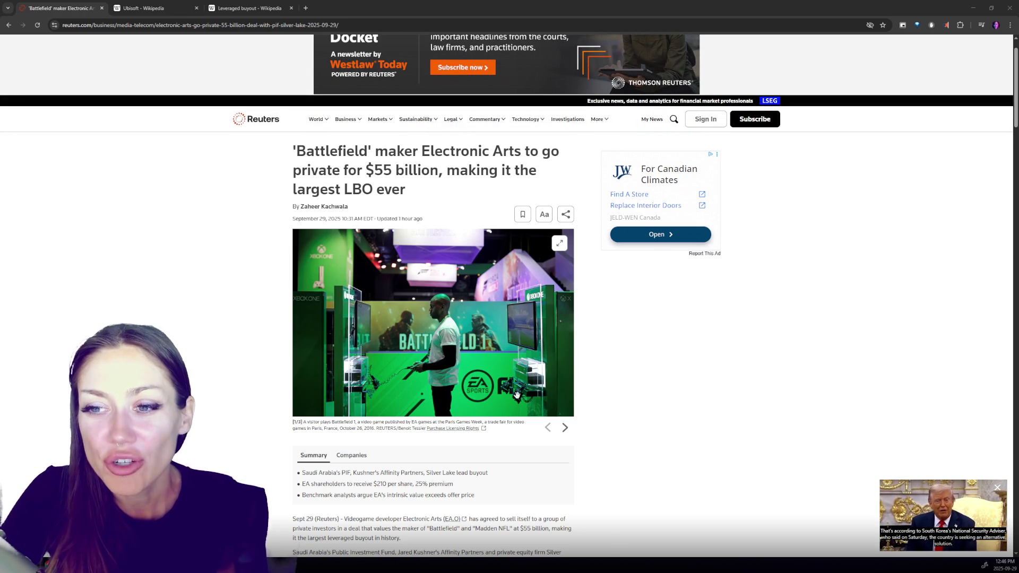
Step: Highlight the $55 billion figure in the Reuters headline, then deselect it
{"action": "mouse_move", "coordinate": [370, 169]}
{"action": "left_mouse_down"}
{"action": "mouse_move", "coordinate": [423, 152]}
{"action": "mouse_move", "coordinate": [439, 170]}
{"action": "left_mouse_up"}
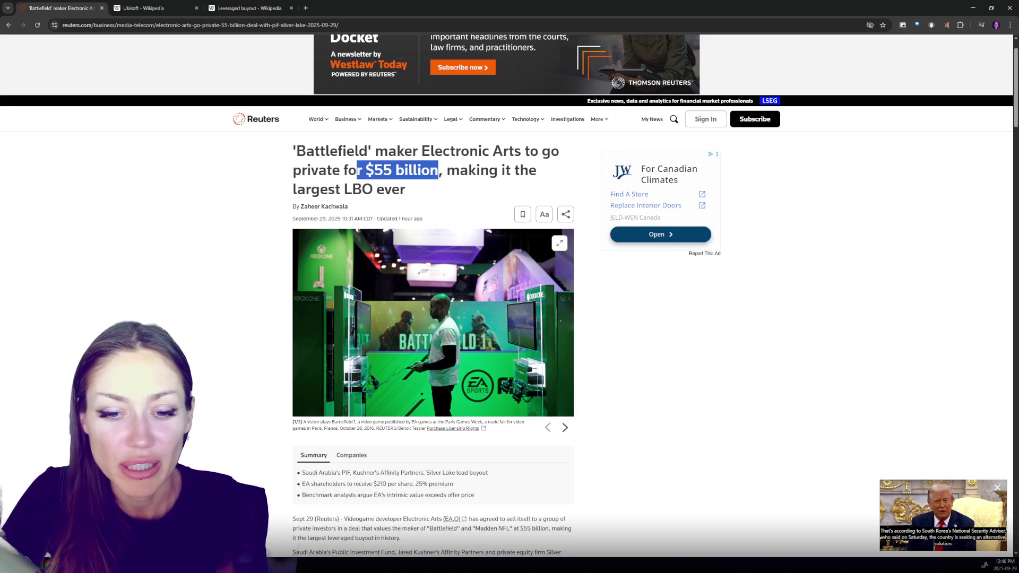
{"action": "left_click", "coordinate": [404, 170]}
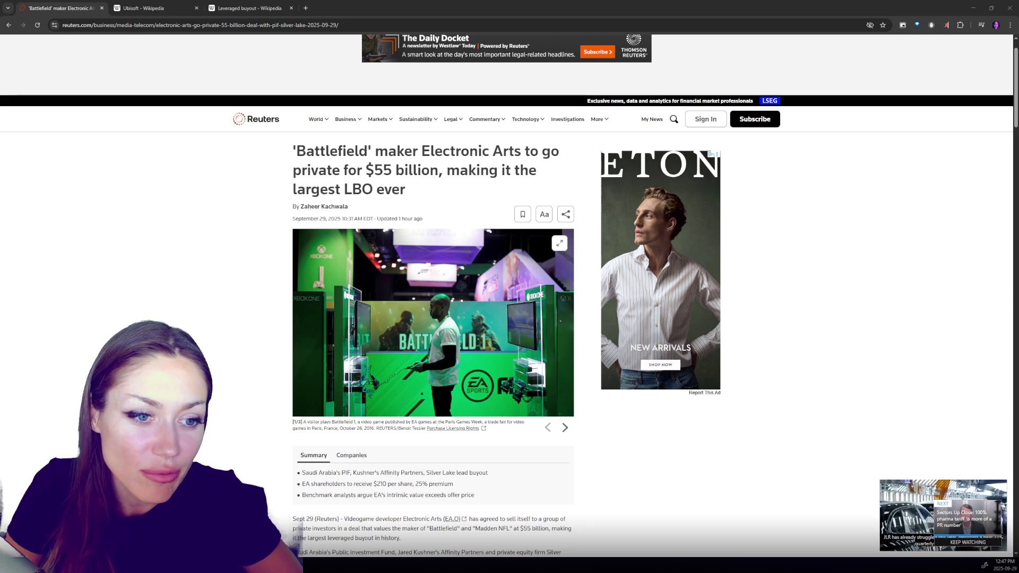
{"action": "scroll", "coordinate": [184, 312], "scroll_direction": "down", "scroll_amount": 5}
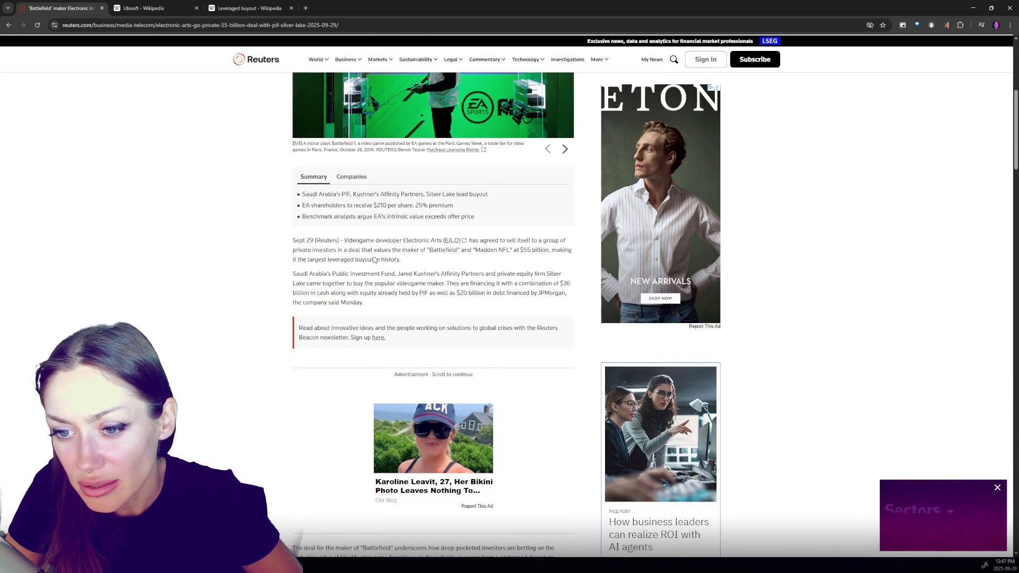
Step: Highlight the paragraph on how the EA buyout is financed, then clear it
{"action": "scroll", "coordinate": [372, 263], "scroll_direction": "down", "scroll_amount": 6}
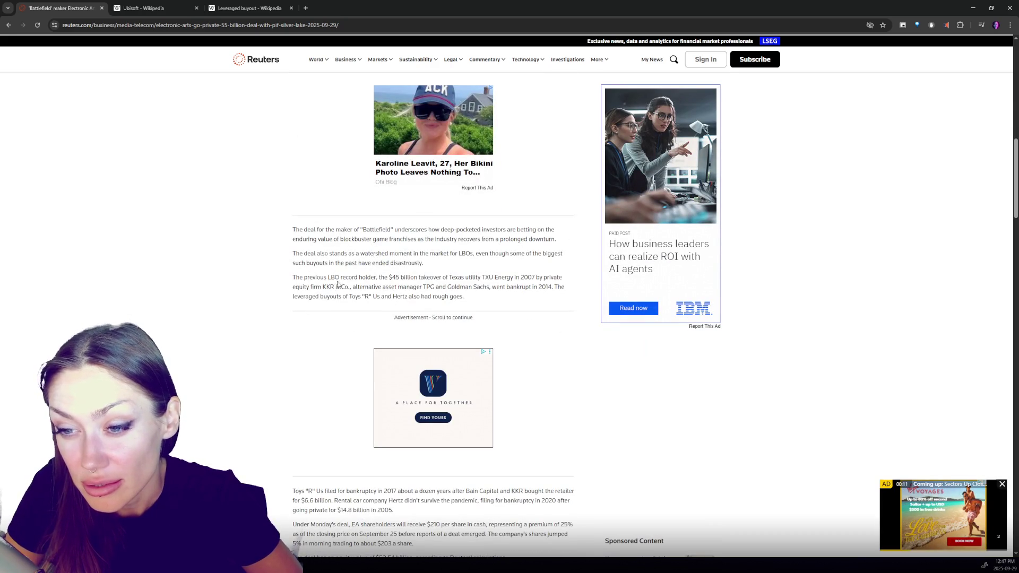
{"action": "scroll", "coordinate": [338, 285], "scroll_direction": "down", "scroll_amount": 4}
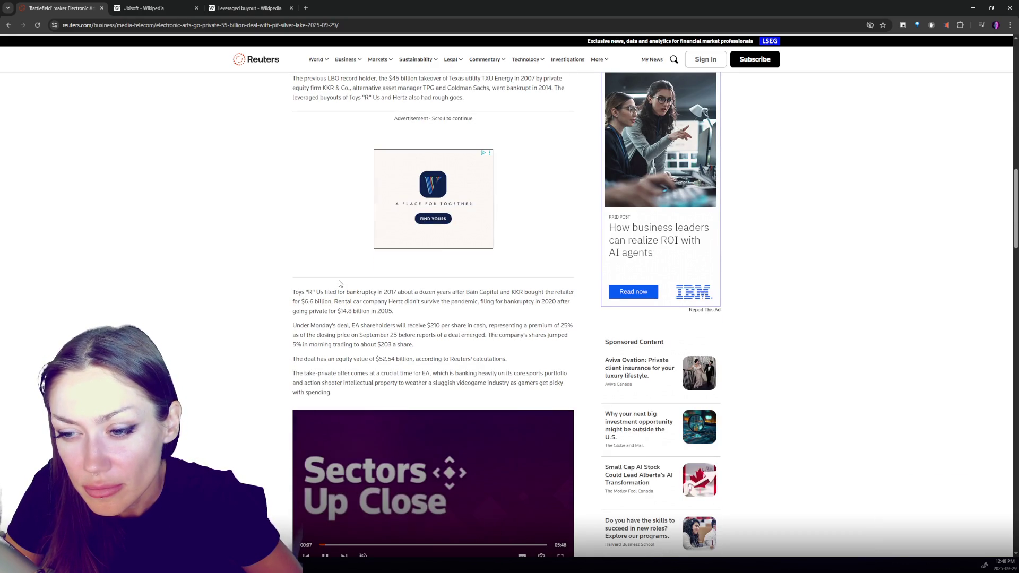
{"action": "scroll", "coordinate": [342, 279], "scroll_direction": "up", "scroll_amount": 10}
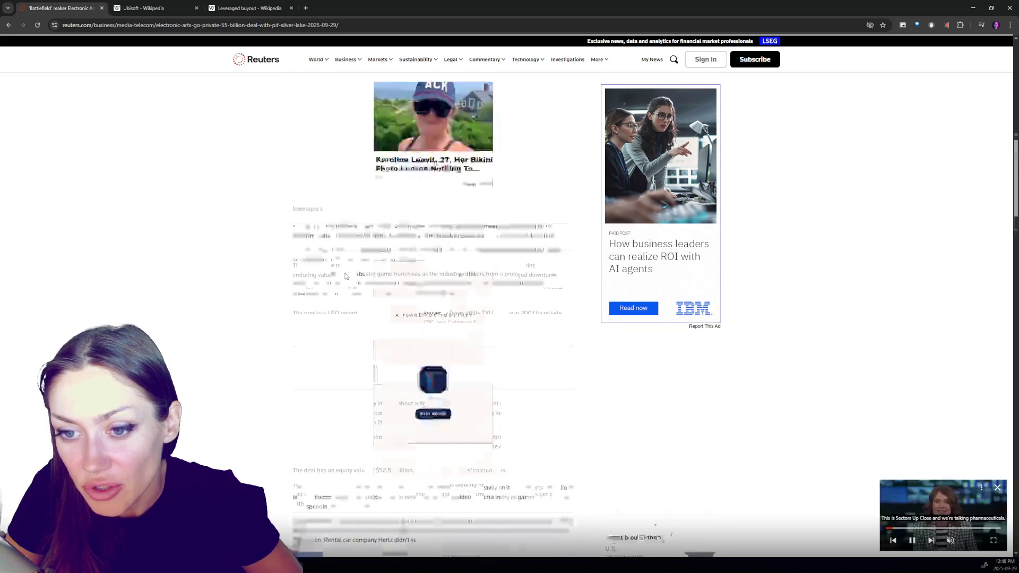
{"action": "mouse_move", "coordinate": [296, 234]}
{"action": "left_mouse_down"}
{"action": "mouse_move", "coordinate": [426, 245]}
{"action": "mouse_move", "coordinate": [419, 266]}
{"action": "mouse_move", "coordinate": [448, 272]}
{"action": "left_mouse_up"}
{"action": "left_click", "coordinate": [449, 272]}
Step: Pick out the words JPMorgan, Battlefield and Madden in the Reuters article
{"action": "double_click", "coordinate": [553, 253]}
{"action": "left_click", "coordinate": [392, 242]}
{"action": "double_click", "coordinate": [443, 210]}
{"action": "double_click", "coordinate": [486, 211]}
{"action": "left_click", "coordinate": [515, 218]}
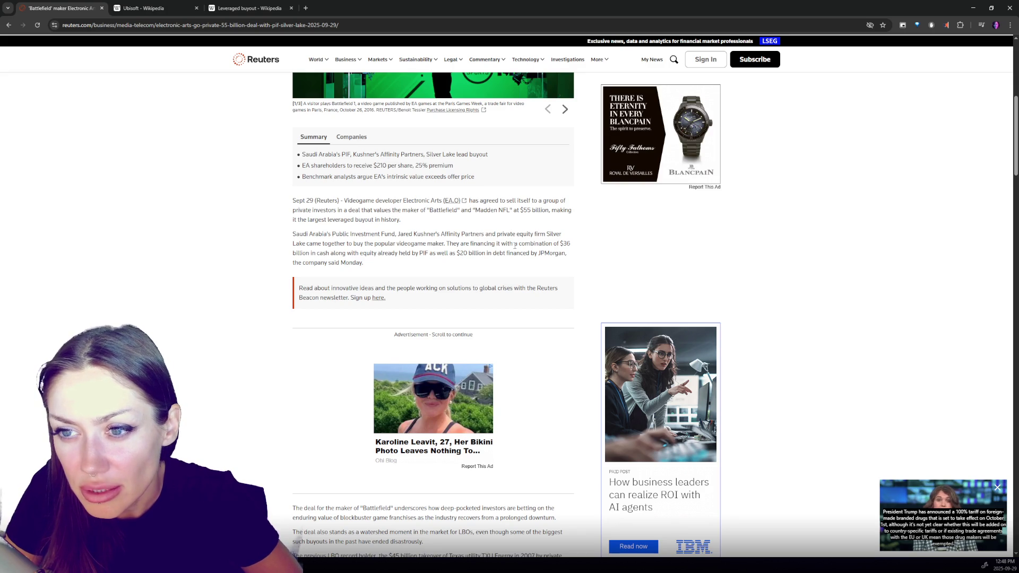
Step: Read down to the $1 billion termination-fee paragraphs and bring in the Electronic Arts Wikipedia page
{"action": "scroll", "coordinate": [514, 246], "scroll_direction": "up", "scroll_amount": 4}
{"action": "scroll", "coordinate": [518, 255], "scroll_direction": "down", "scroll_amount": 12}
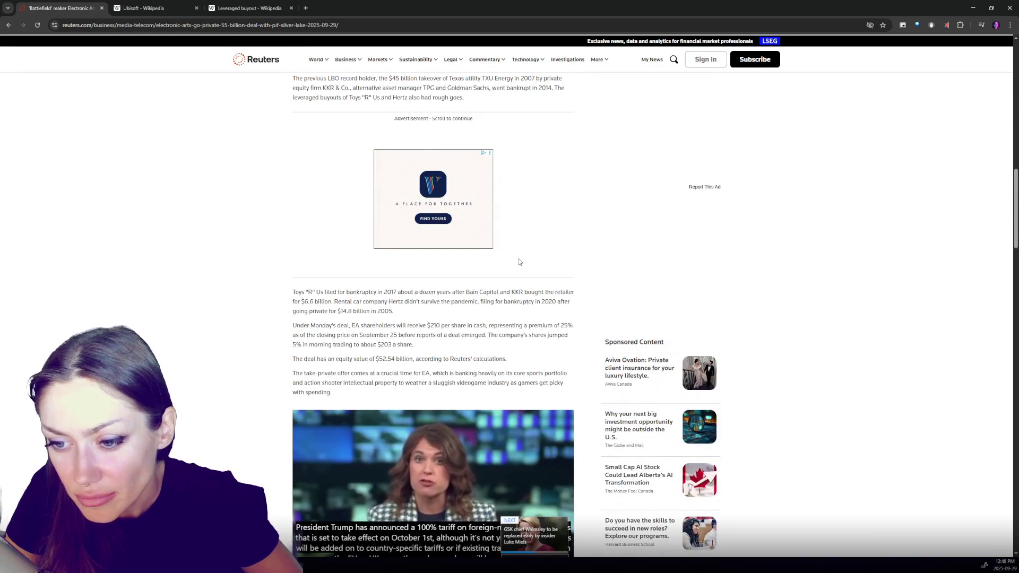
{"action": "scroll", "coordinate": [520, 262], "scroll_direction": "down", "scroll_amount": 2}
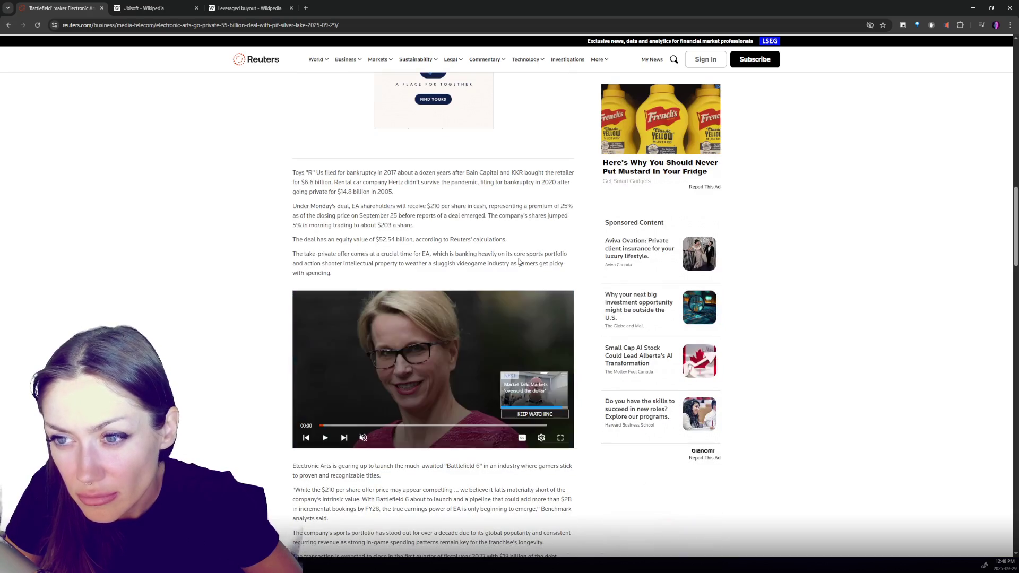
{"action": "scroll", "coordinate": [520, 262], "scroll_direction": "down", "scroll_amount": 3}
{"action": "scroll", "coordinate": [519, 262], "scroll_direction": "down", "scroll_amount": 3}
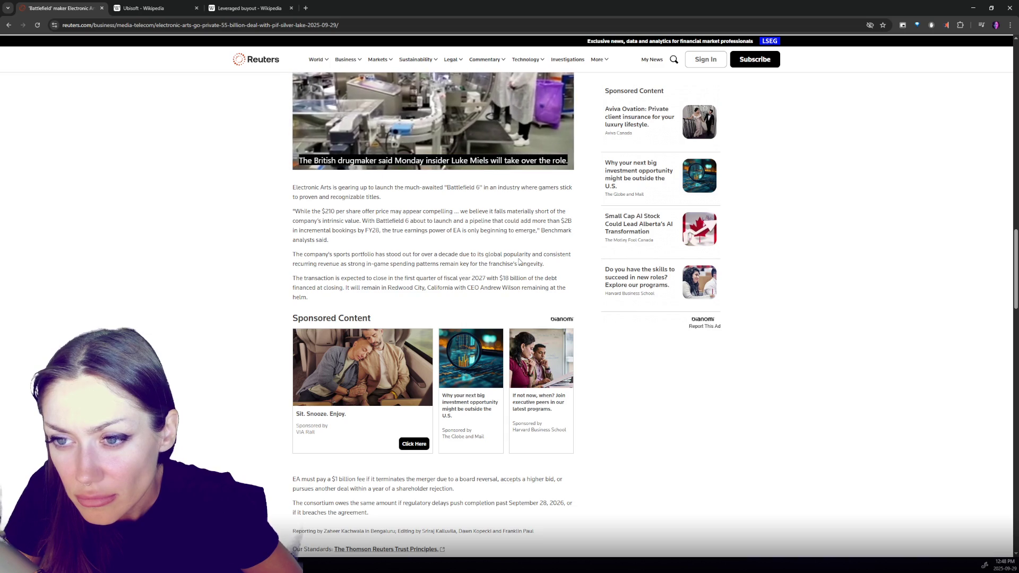
{"action": "scroll", "coordinate": [519, 262], "scroll_direction": "down", "scroll_amount": 3}
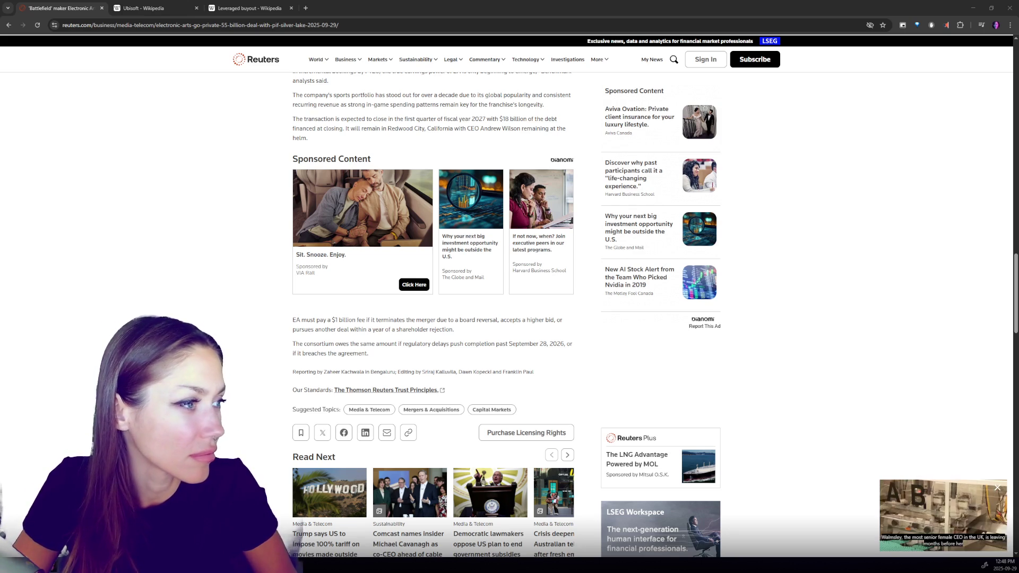
{"action": "mouse_move", "coordinate": [0, 49]}
{"action": "left_mouse_down"}
{"action": "mouse_move", "coordinate": [138, 50]}
{"action": "mouse_move", "coordinate": [247, 8]}
{"action": "left_mouse_up"}
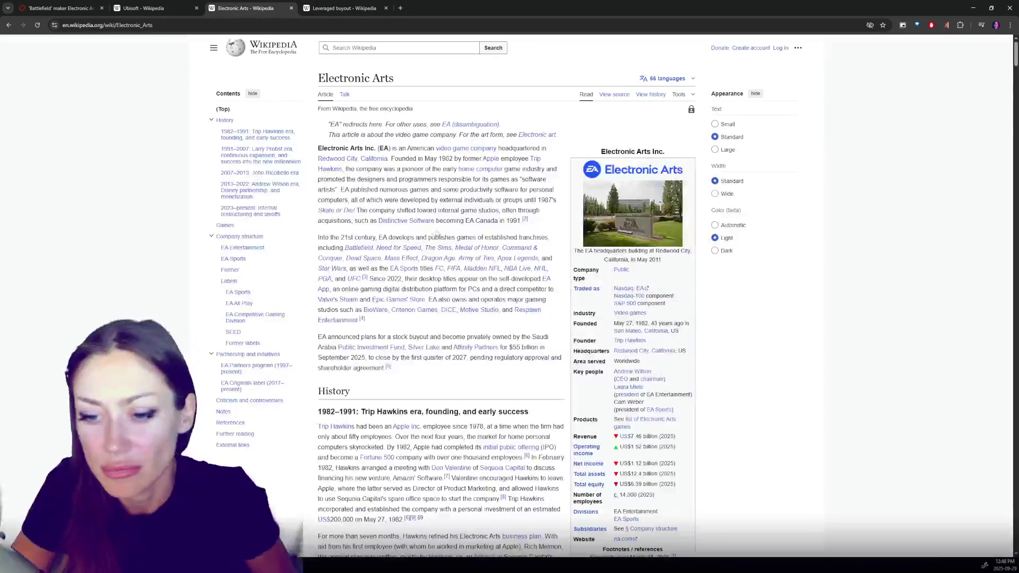
Step: Scroll the Electronic Arts article to the 2025 $55 billion go-private announcement and Company structure
{"action": "scroll", "coordinate": [437, 224], "scroll_direction": "down", "scroll_amount": 5}
{"action": "scroll", "coordinate": [438, 225], "scroll_direction": "down", "scroll_amount": 5}
{"action": "scroll", "coordinate": [478, 234], "scroll_direction": "up", "scroll_amount": 5}
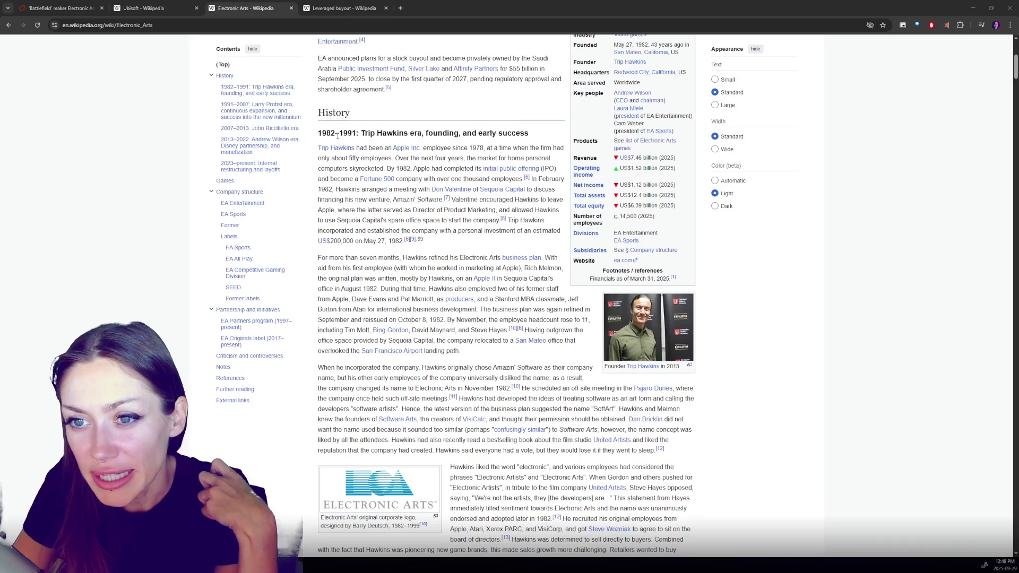
{"action": "scroll", "coordinate": [338, 136], "scroll_direction": "down", "scroll_amount": 10}
{"action": "scroll", "coordinate": [342, 117], "scroll_direction": "up", "scroll_amount": 1}
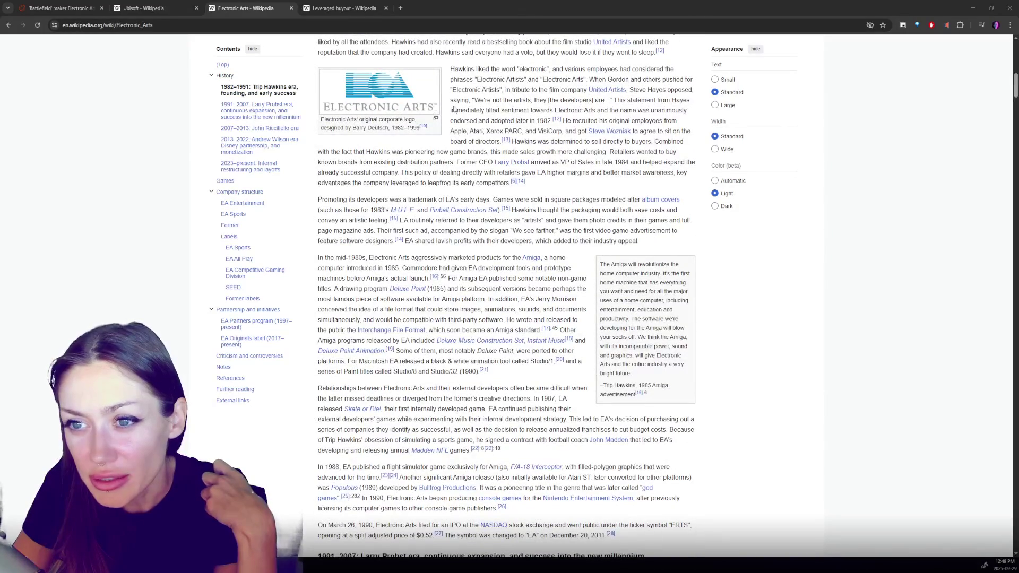
{"action": "scroll", "coordinate": [467, 138], "scroll_direction": "down", "scroll_amount": 7}
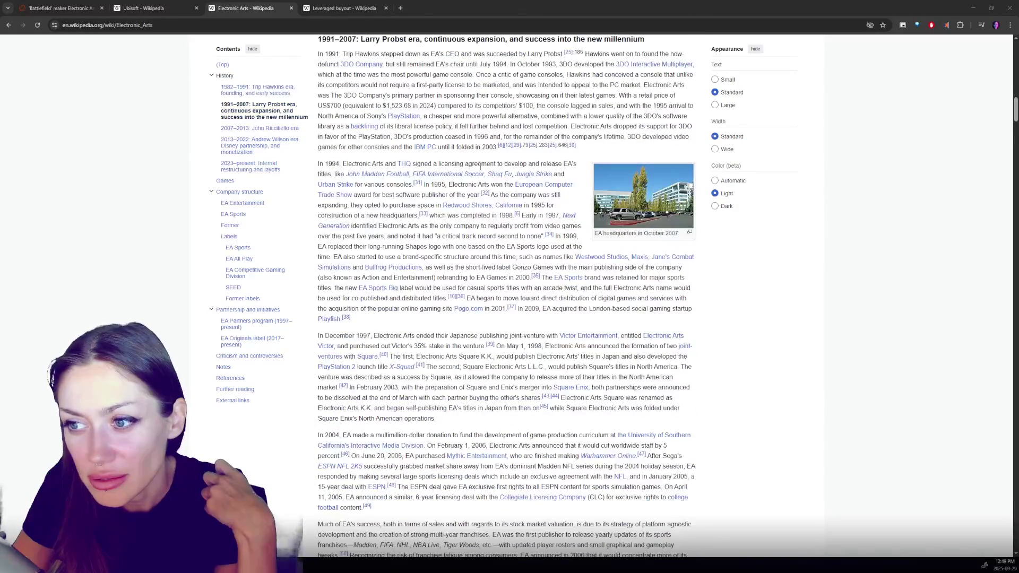
{"action": "scroll", "coordinate": [482, 169], "scroll_direction": "down", "scroll_amount": 10}
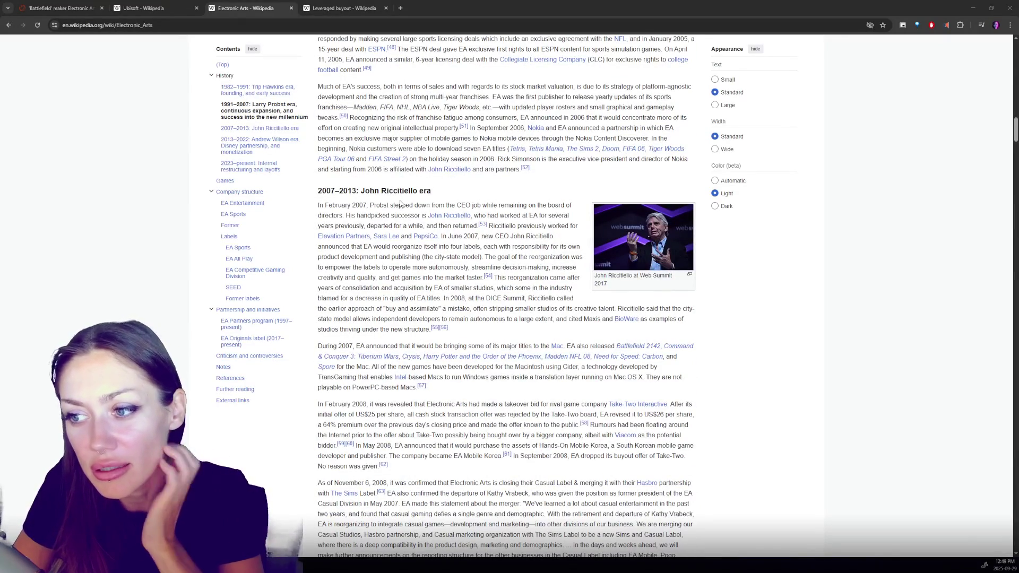
{"action": "scroll", "coordinate": [395, 197], "scroll_direction": "down", "scroll_amount": 5}
{"action": "scroll", "coordinate": [391, 189], "scroll_direction": "down", "scroll_amount": 15}
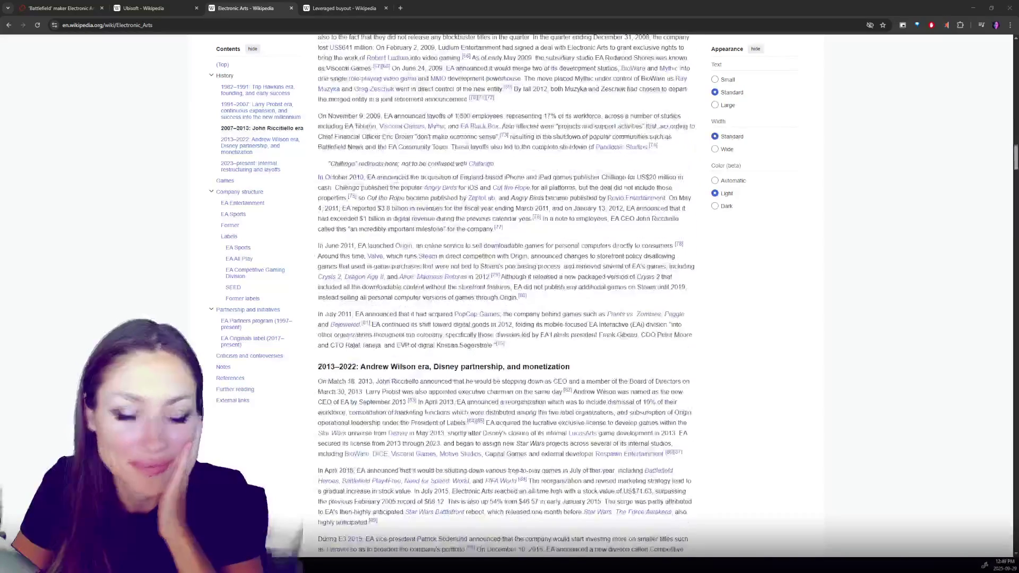
{"action": "scroll", "coordinate": [493, 243], "scroll_direction": "down", "scroll_amount": 15}
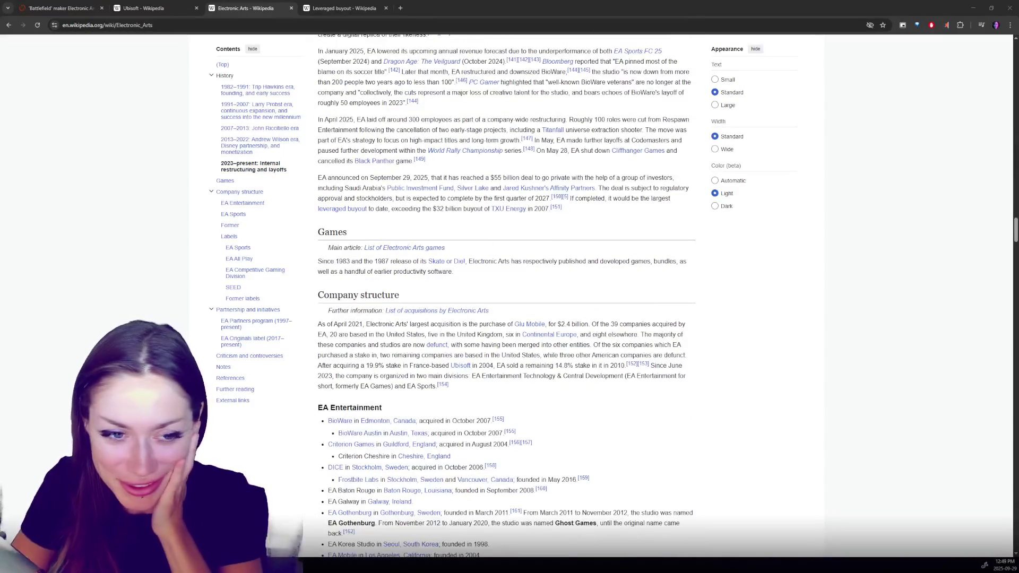
Step: Scroll through the Company structure studio lists, previewing a linked studio
{"action": "scroll", "coordinate": [612, 319], "scroll_direction": "down", "scroll_amount": 4}
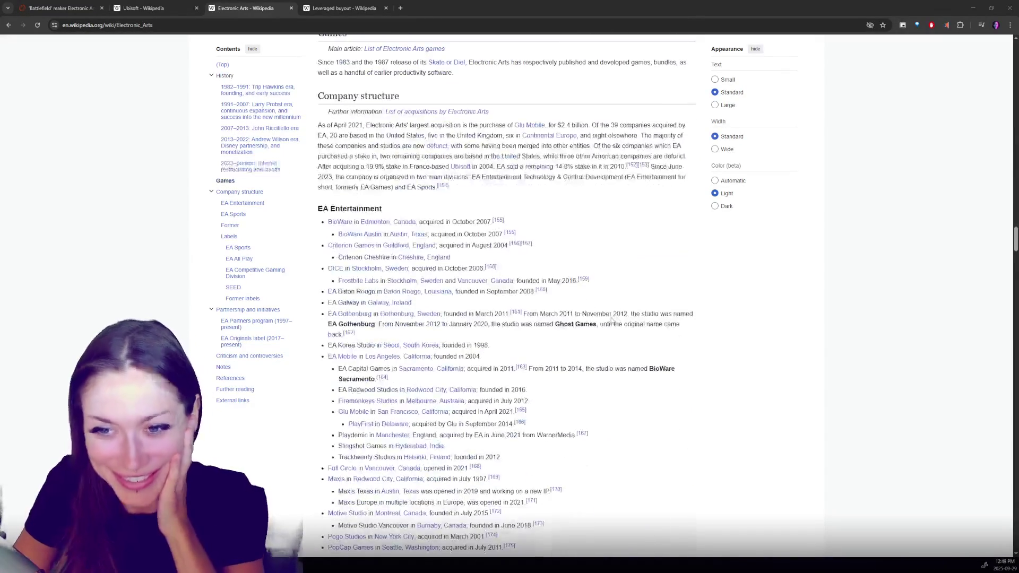
{"action": "scroll", "coordinate": [643, 266], "scroll_direction": "down", "scroll_amount": 2}
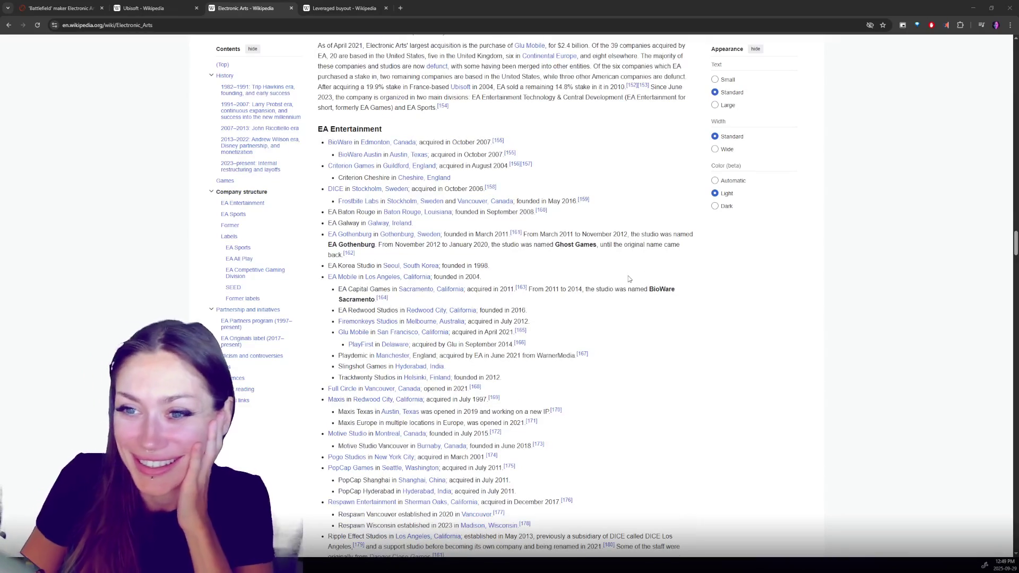
{"action": "scroll", "coordinate": [631, 278], "scroll_direction": "down", "scroll_amount": 1}
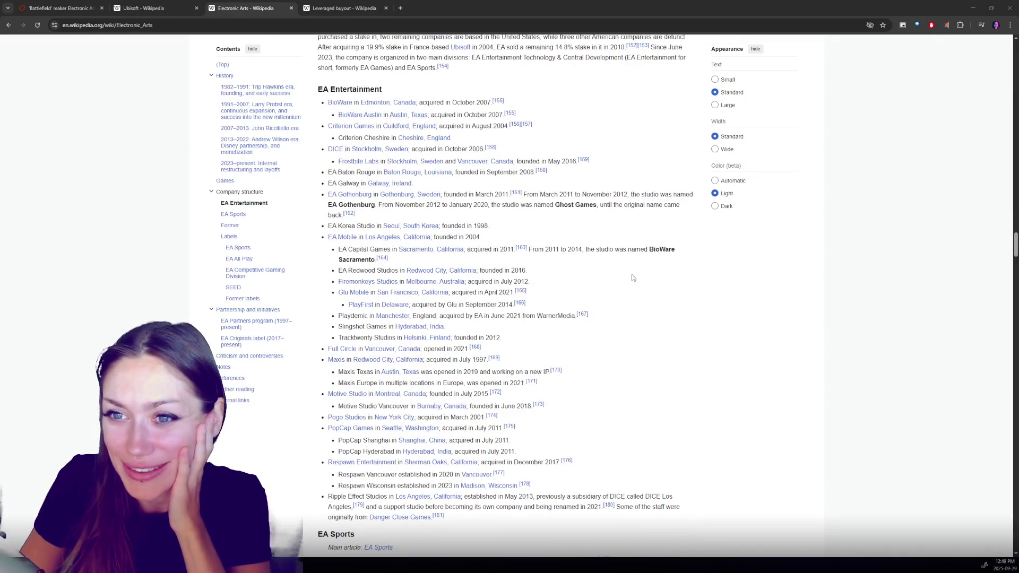
{"action": "scroll", "coordinate": [634, 278], "scroll_direction": "up", "scroll_amount": 3}
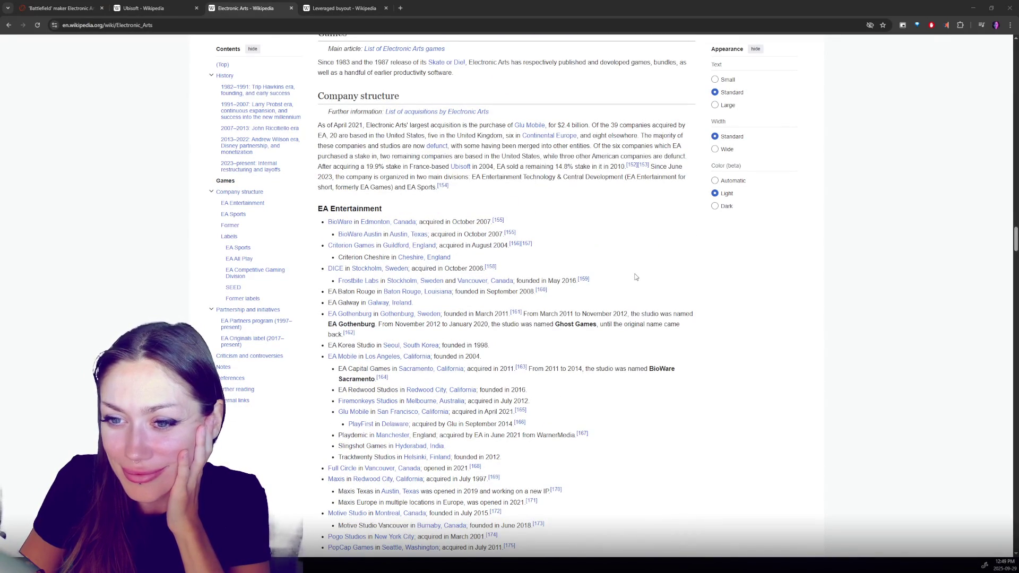
{"action": "scroll", "coordinate": [636, 277], "scroll_direction": "down", "scroll_amount": 2}
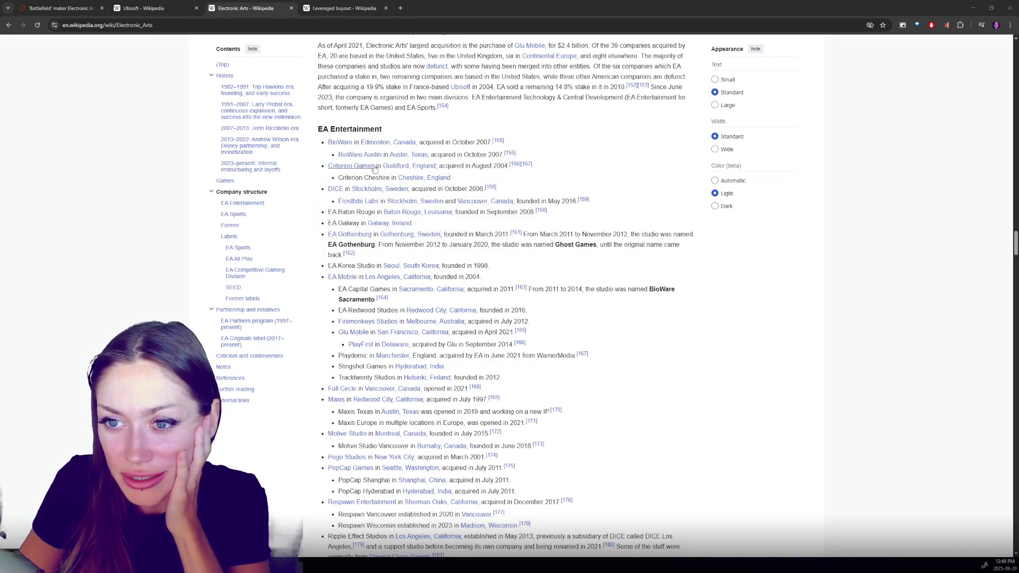
{"action": "mouse_move", "coordinate": [374, 169]}
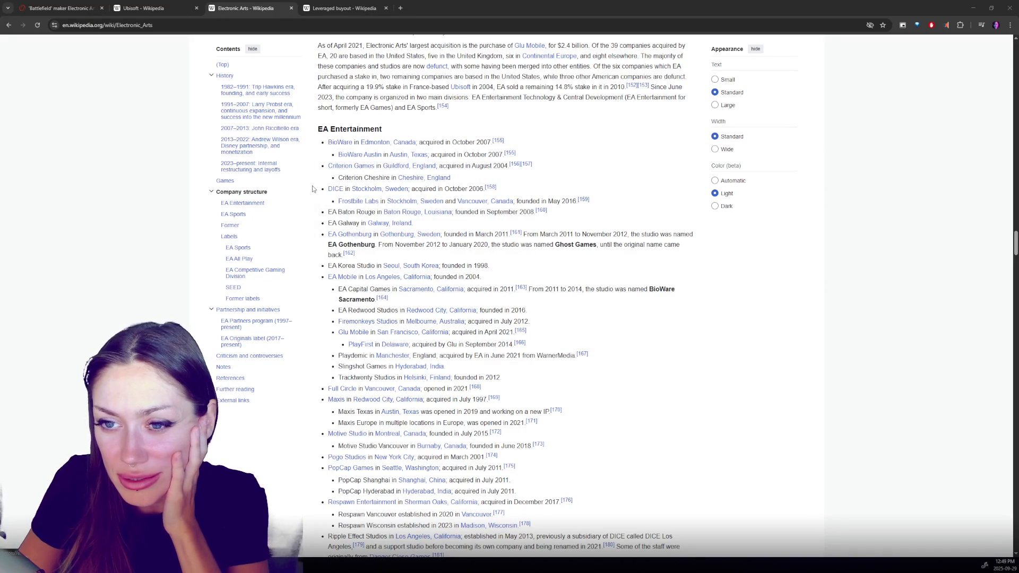
Step: Continue down to the EA Originals games table and the Criticism and controversies section
{"action": "scroll", "coordinate": [314, 189], "scroll_direction": "down", "scroll_amount": 1}
{"action": "scroll", "coordinate": [316, 188], "scroll_direction": "down", "scroll_amount": 1}
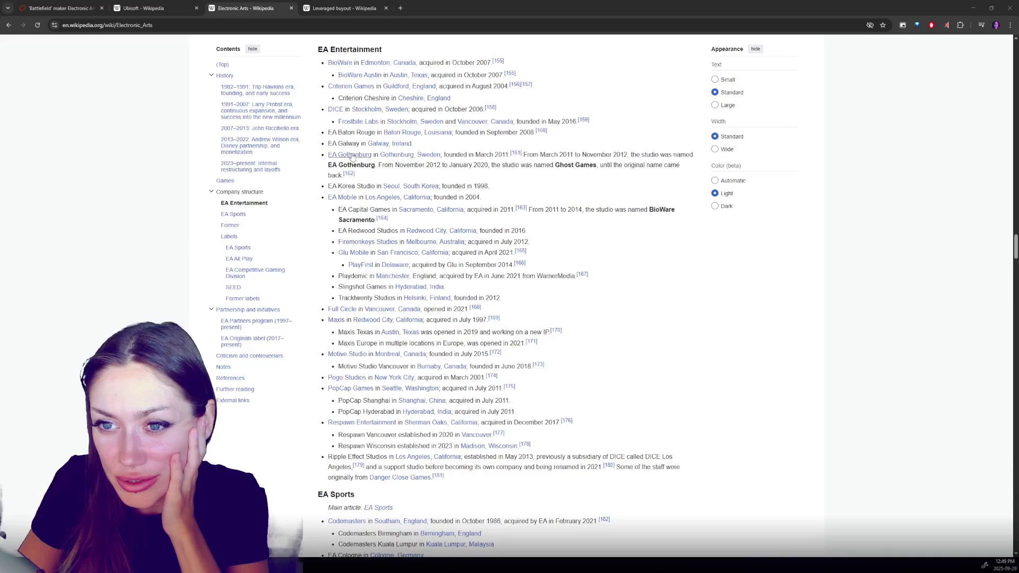
{"action": "scroll", "coordinate": [321, 189], "scroll_direction": "down", "scroll_amount": 2}
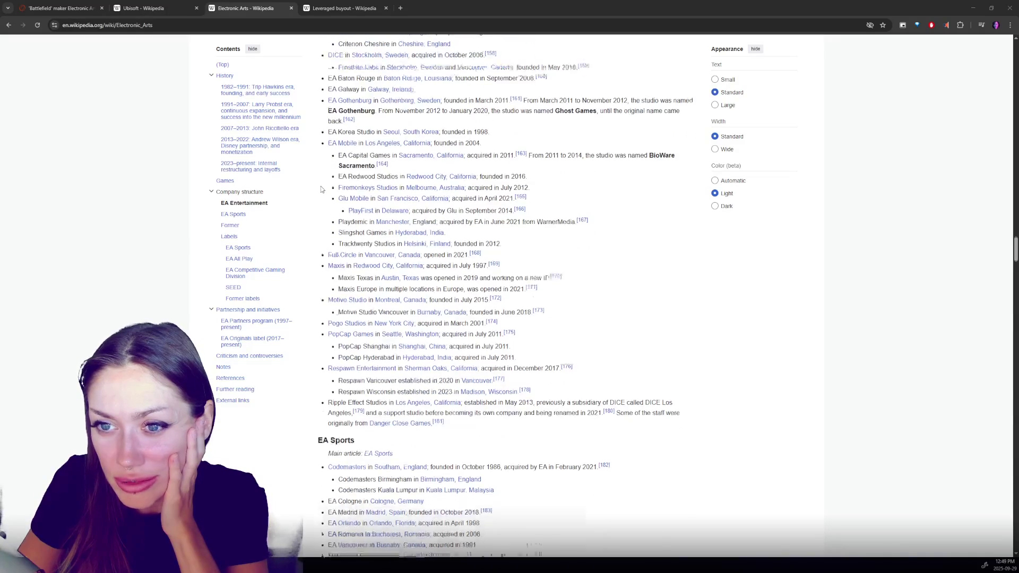
{"action": "scroll", "coordinate": [322, 189], "scroll_direction": "down", "scroll_amount": 1}
{"action": "mouse_move", "coordinate": [340, 193]}
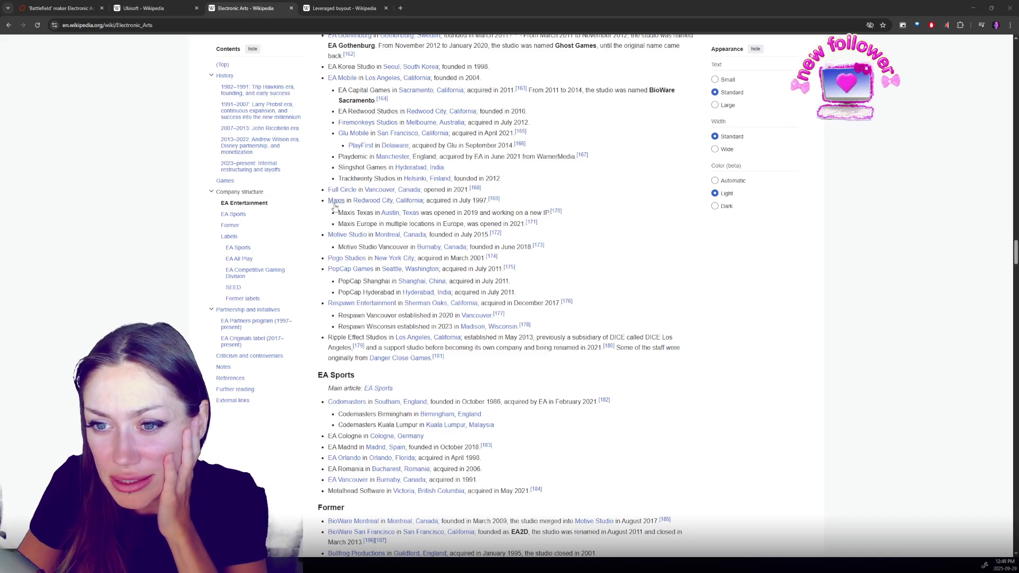
{"action": "scroll", "coordinate": [311, 254], "scroll_direction": "down", "scroll_amount": 1}
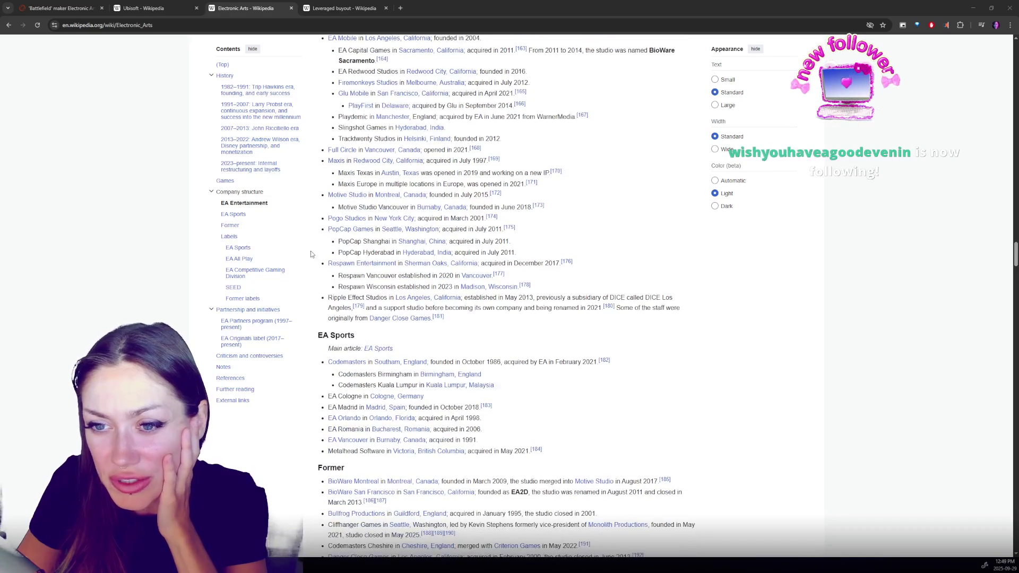
{"action": "scroll", "coordinate": [311, 255], "scroll_direction": "down", "scroll_amount": 1}
{"action": "scroll", "coordinate": [311, 255], "scroll_direction": "down", "scroll_amount": 20}
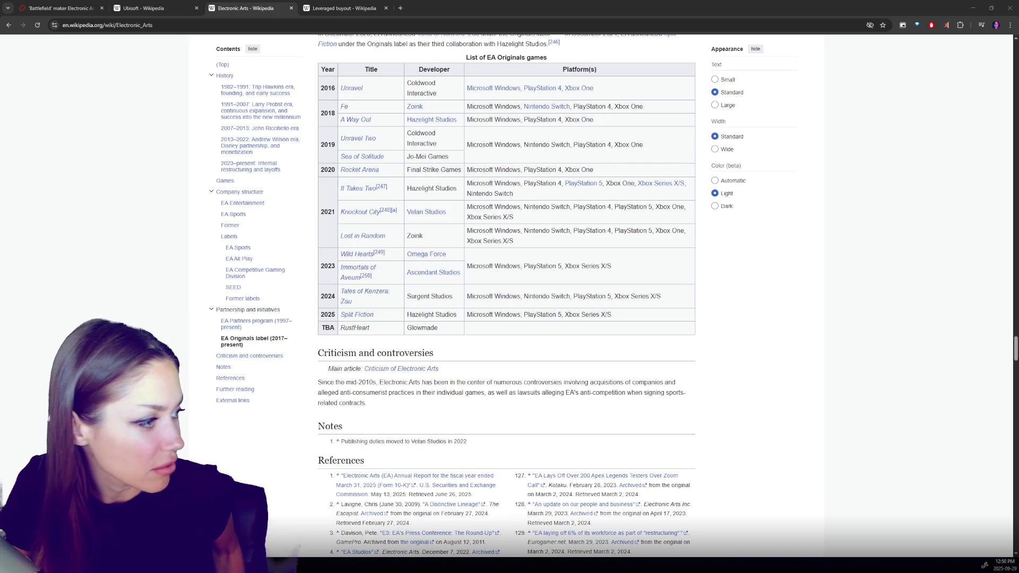
Step: Dock the List of Electronic Arts games page as a tab in this Chrome window
{"action": "mouse_move", "coordinate": [0, 196]}
{"action": "left_mouse_down"}
{"action": "mouse_move", "coordinate": [53, 194]}
{"action": "mouse_move", "coordinate": [508, 17]}
{"action": "left_mouse_up"}
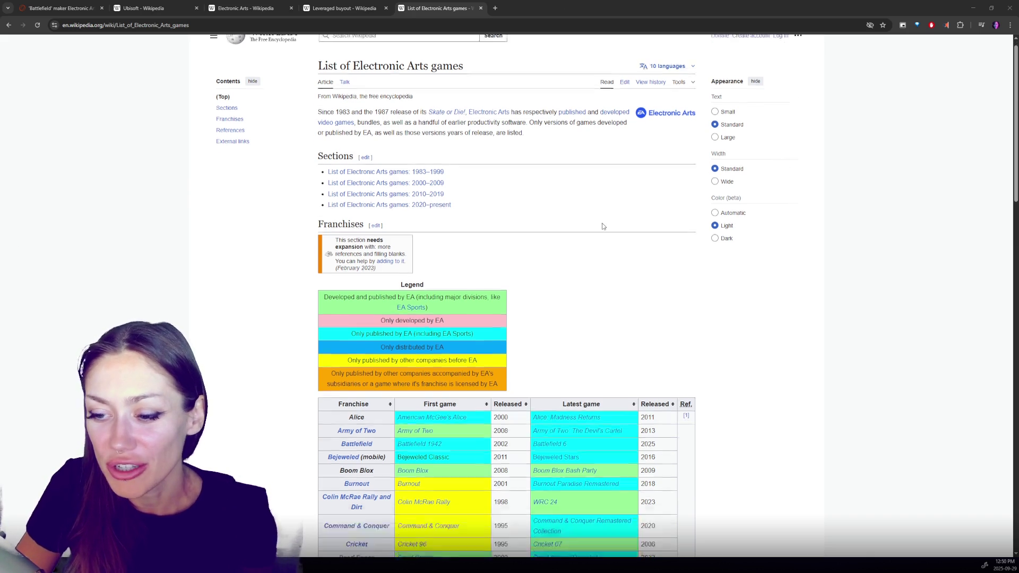
Step: Sort the EA Franchises table by first release year, oldest first
{"action": "scroll", "coordinate": [603, 226], "scroll_direction": "down", "scroll_amount": 3}
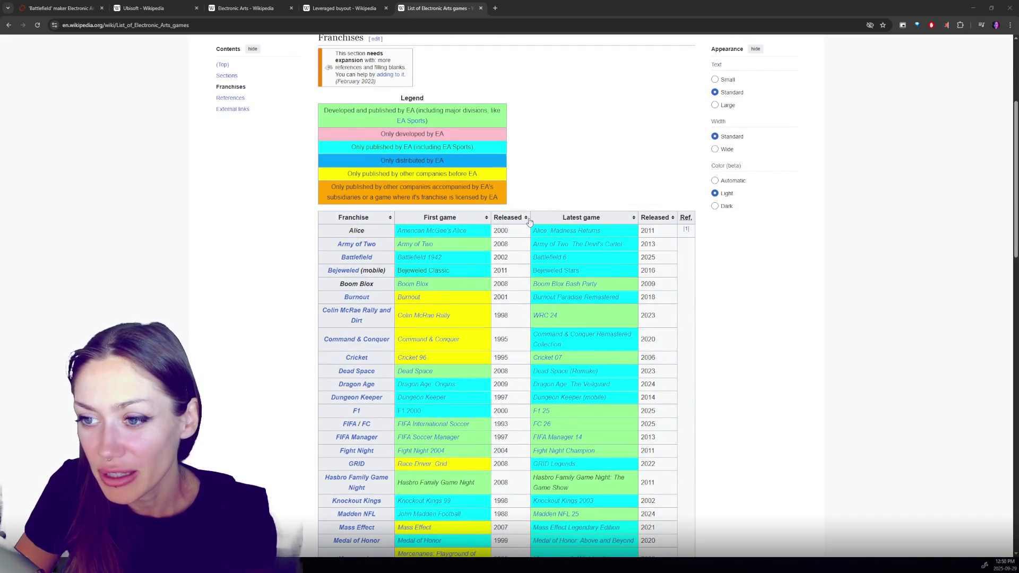
{"action": "left_click", "coordinate": [525, 218]}
{"action": "scroll", "coordinate": [378, 170], "scroll_direction": "down", "scroll_amount": 2}
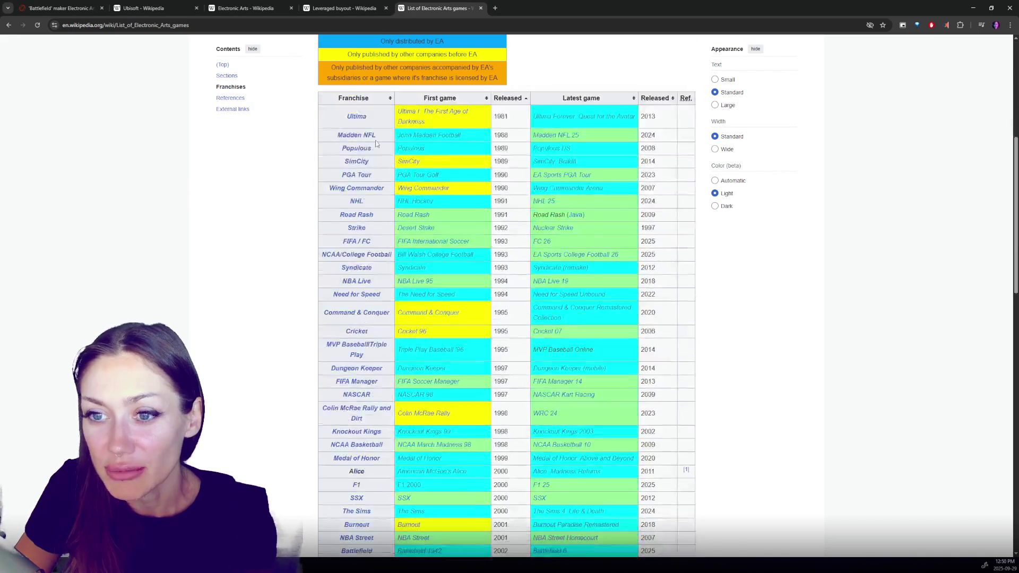
{"action": "scroll", "coordinate": [340, 109], "scroll_direction": "down", "scroll_amount": 1}
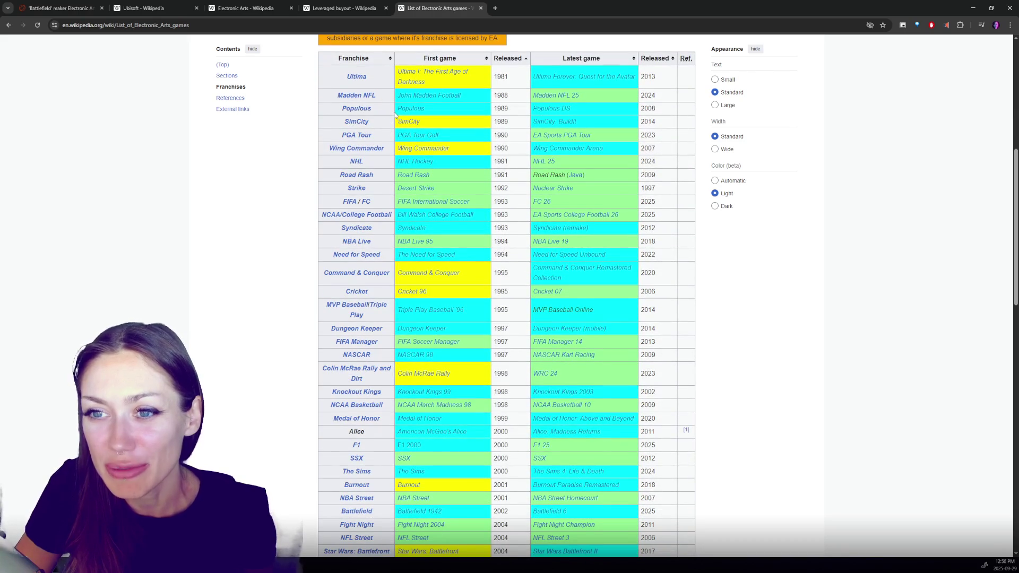
Step: Scroll through the sorted Franchises table, previewing linked franchise entries
{"action": "mouse_move", "coordinate": [358, 125]}
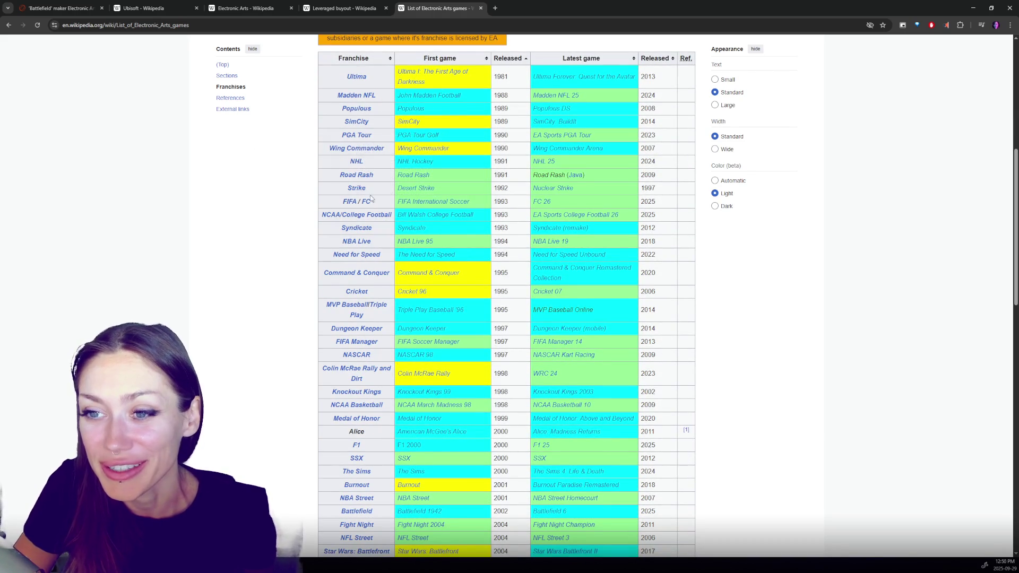
{"action": "scroll", "coordinate": [357, 142], "scroll_direction": "down", "scroll_amount": 1}
{"action": "mouse_move", "coordinate": [361, 59]}
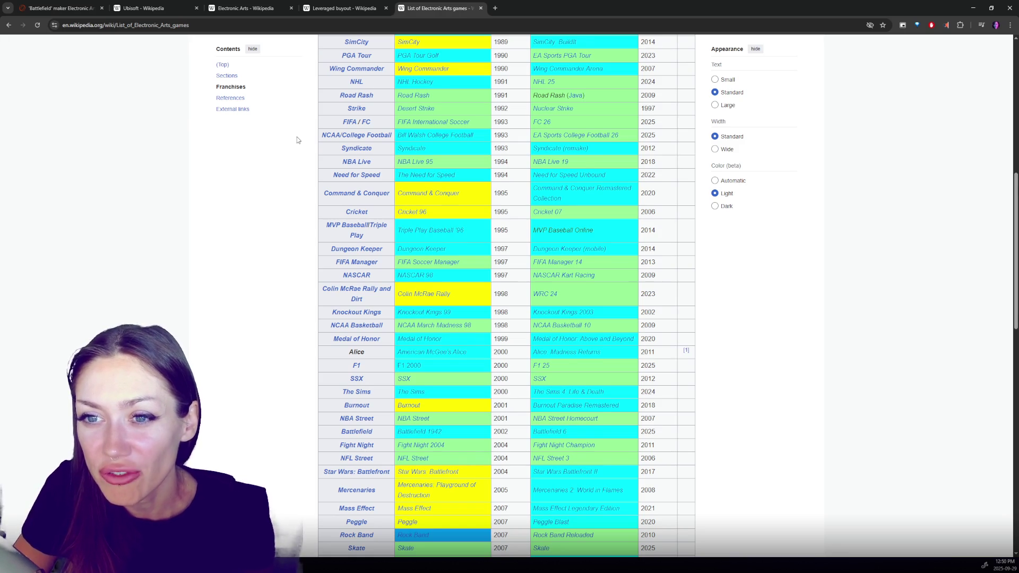
{"action": "scroll", "coordinate": [297, 140], "scroll_direction": "up", "scroll_amount": 1}
{"action": "scroll", "coordinate": [298, 141], "scroll_direction": "down", "scroll_amount": 2}
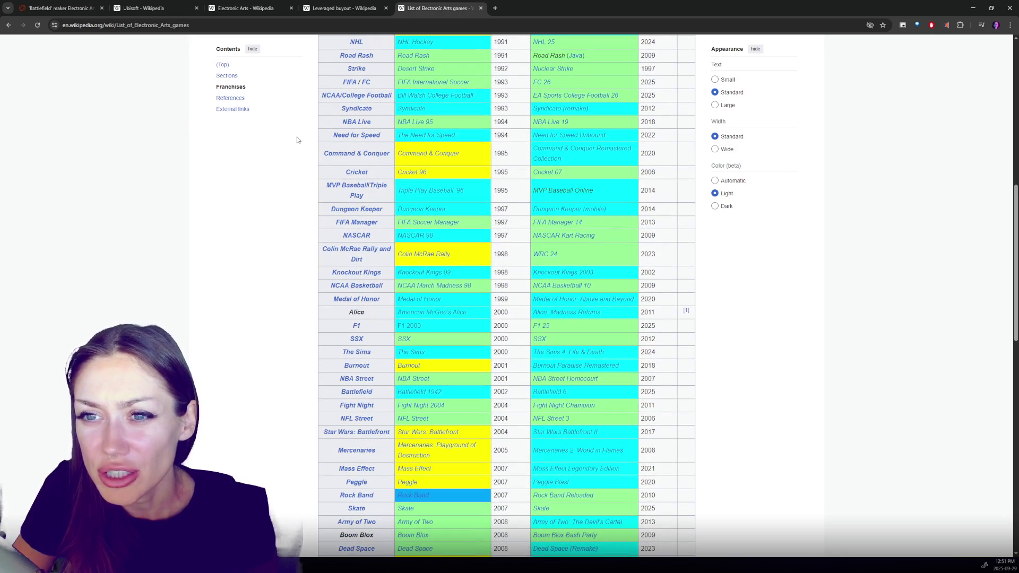
{"action": "scroll", "coordinate": [298, 140], "scroll_direction": "up", "scroll_amount": 1}
{"action": "scroll", "coordinate": [297, 140], "scroll_direction": "down", "scroll_amount": 1}
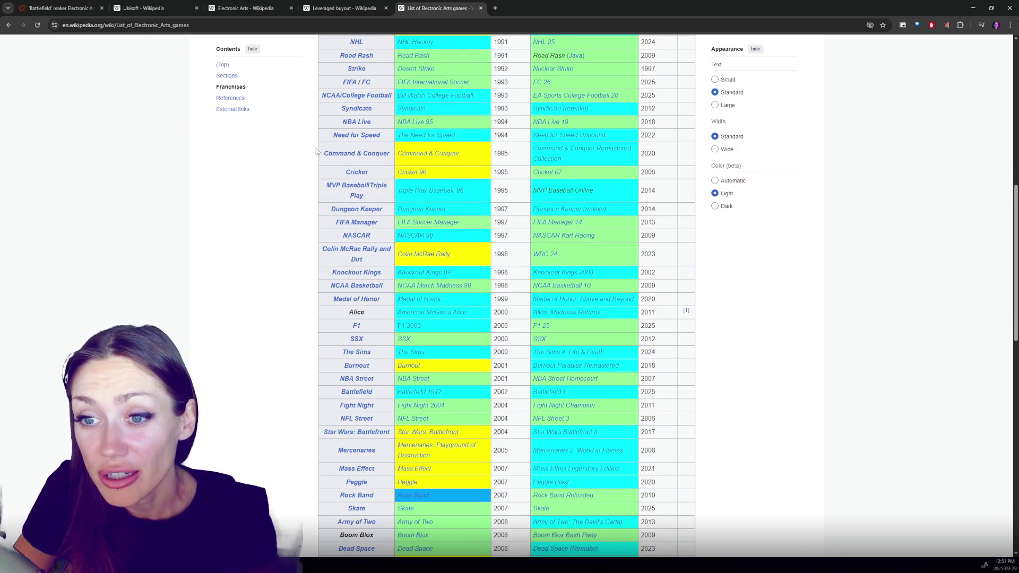
{"action": "scroll", "coordinate": [317, 151], "scroll_direction": "down", "scroll_amount": 1}
{"action": "mouse_move", "coordinate": [348, 171]}
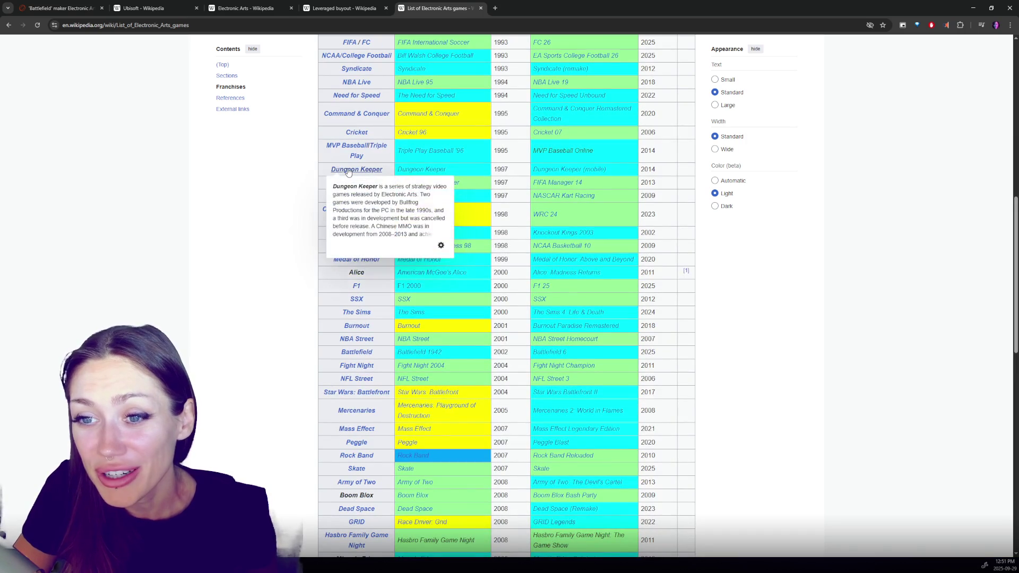
{"action": "scroll", "coordinate": [274, 183], "scroll_direction": "down", "scroll_amount": 1}
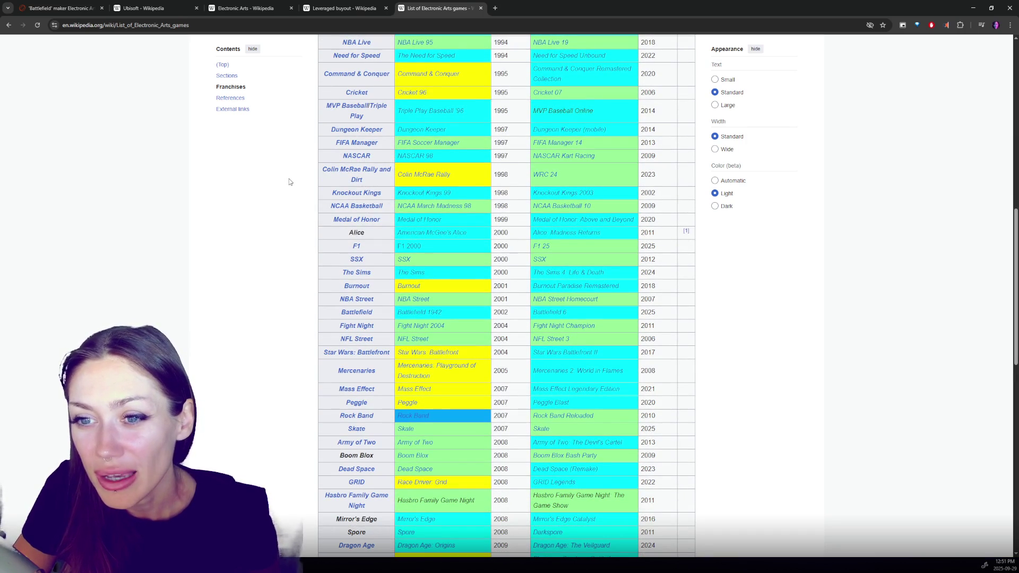
{"action": "scroll", "coordinate": [290, 182], "scroll_direction": "down", "scroll_amount": 1}
{"action": "scroll", "coordinate": [290, 182], "scroll_direction": "down", "scroll_amount": 2}
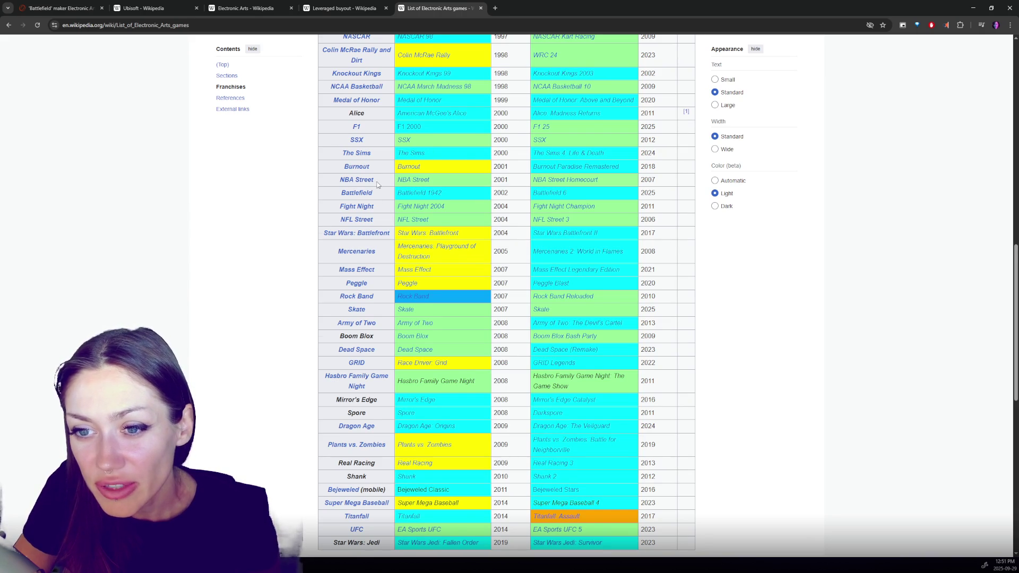
{"action": "scroll", "coordinate": [383, 183], "scroll_direction": "down", "scroll_amount": 2}
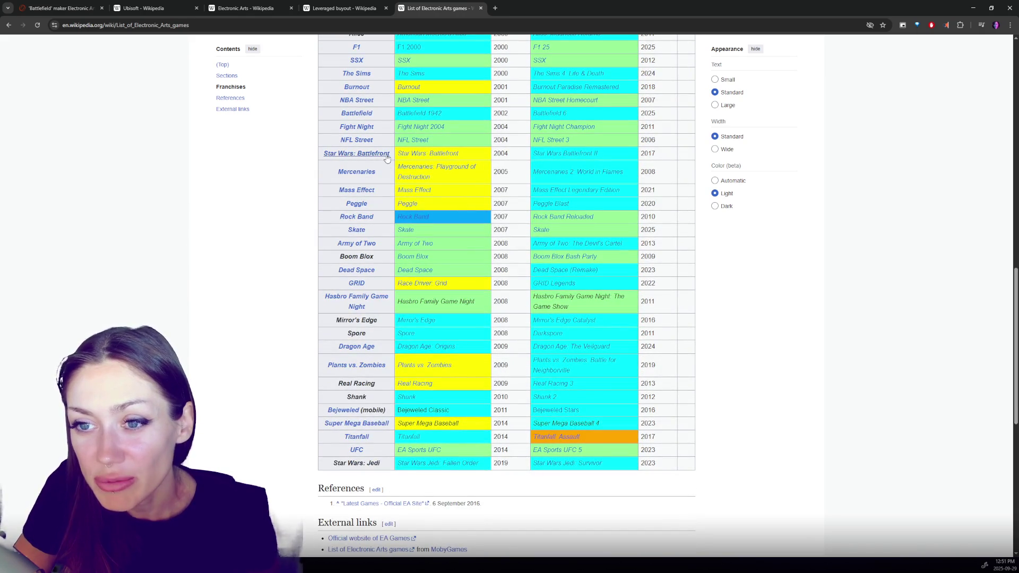
Step: Open the Star Wars: Battlefront article in a new tab and view it
{"action": "middle_click", "coordinate": [357, 155]}
{"action": "left_click", "coordinate": [512, 12]}
{"action": "scroll", "coordinate": [440, 287], "scroll_direction": "down", "scroll_amount": 8}
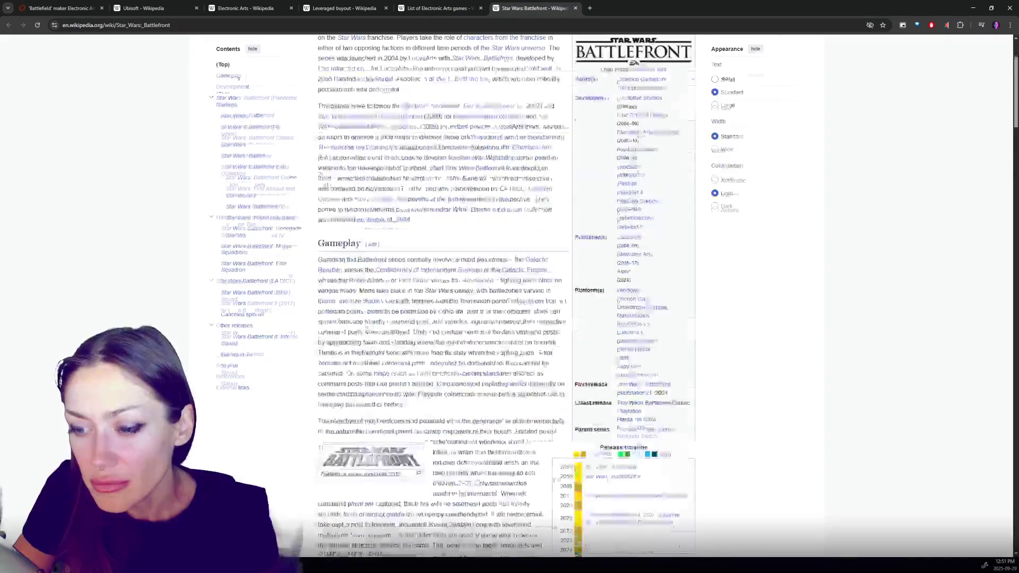
Step: Return to the List of Electronic Arts games, visit the Dragon Age article and go back
{"action": "left_click", "coordinate": [435, 8]}
{"action": "scroll", "coordinate": [320, 262], "scroll_direction": "down", "scroll_amount": 1}
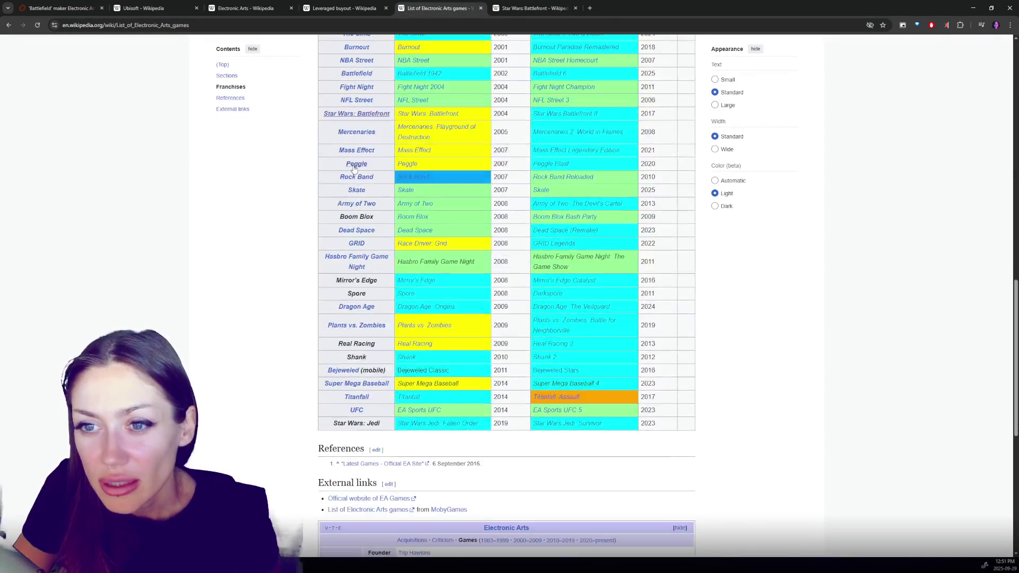
{"action": "mouse_move", "coordinate": [355, 169]}
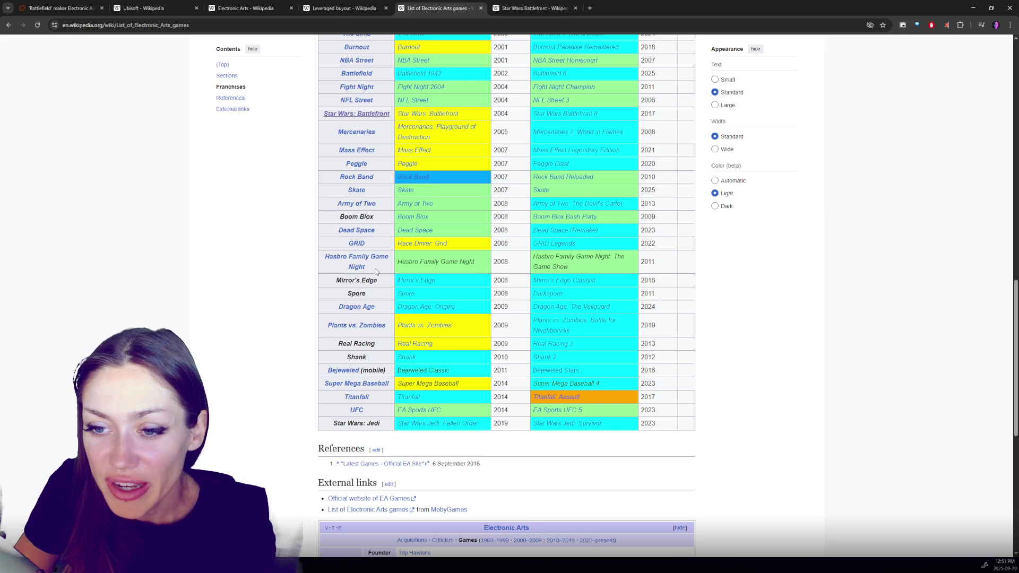
{"action": "left_click", "coordinate": [357, 307]}
{"action": "key", "text": "alt+Left"}
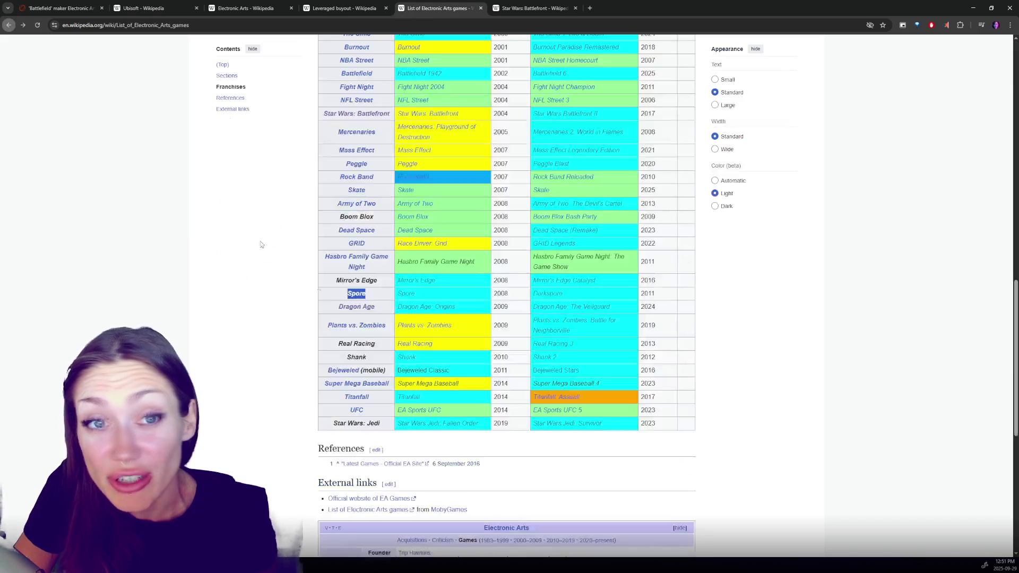
Step: Browse the Franchises table, then switch back to the Reuters EA article tab
{"action": "mouse_move", "coordinate": [355, 331]}
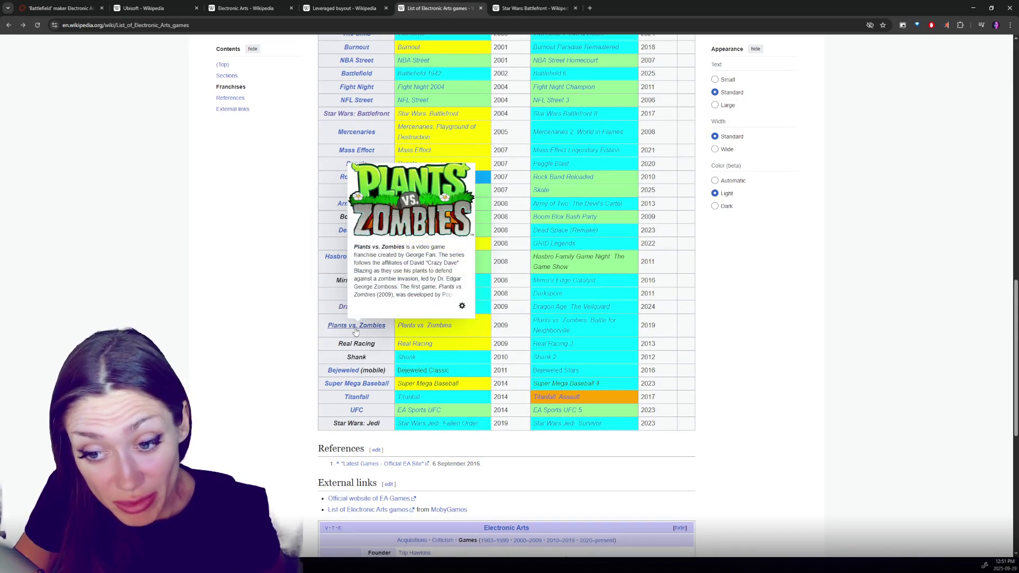
{"action": "mouse_move", "coordinate": [348, 374]}
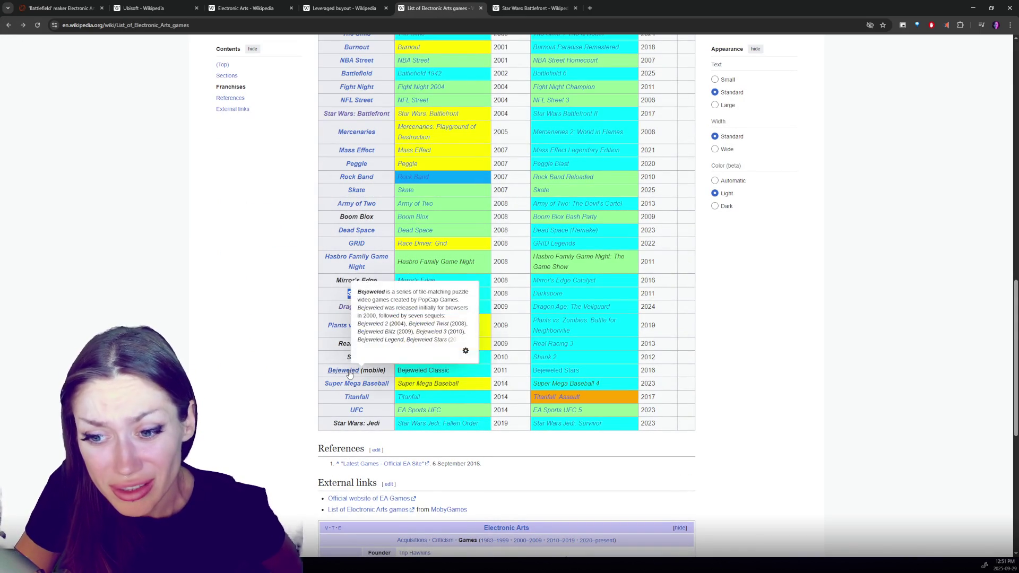
{"action": "scroll", "coordinate": [312, 249], "scroll_direction": "down", "scroll_amount": 2}
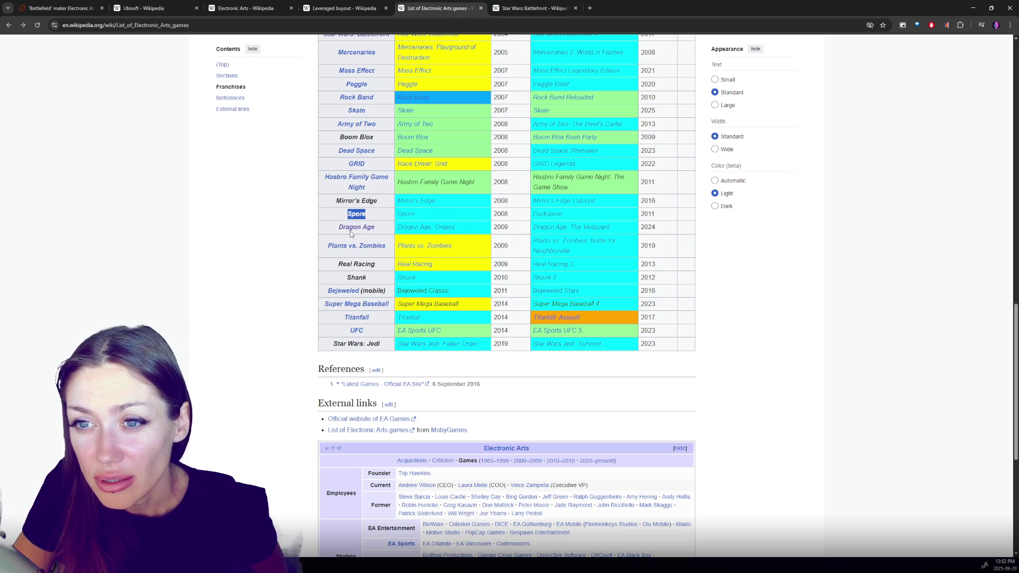
{"action": "scroll", "coordinate": [351, 234], "scroll_direction": "up", "scroll_amount": 3}
{"action": "scroll", "coordinate": [351, 234], "scroll_direction": "up", "scroll_amount": 4}
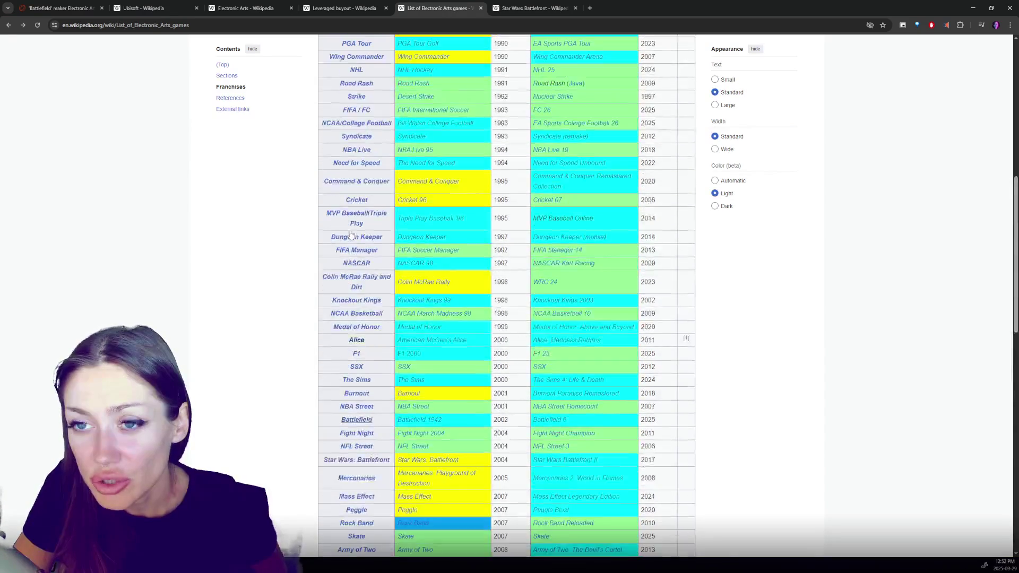
{"action": "scroll", "coordinate": [359, 230], "scroll_direction": "down", "scroll_amount": 5}
{"action": "scroll", "coordinate": [359, 230], "scroll_direction": "down", "scroll_amount": 2}
{"action": "scroll", "coordinate": [359, 230], "scroll_direction": "up", "scroll_amount": 1}
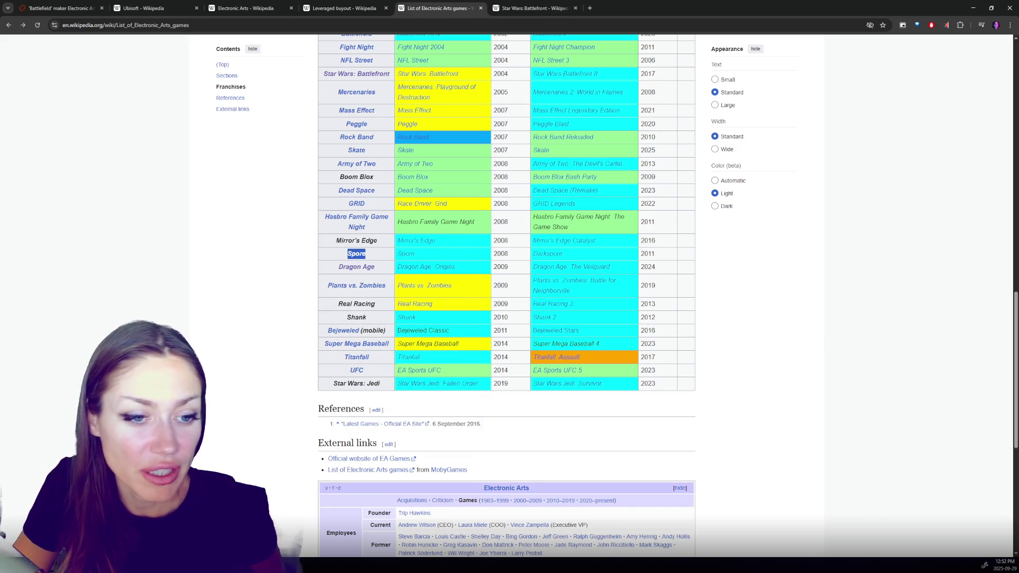
{"action": "key", "text": "alt+Tab"}
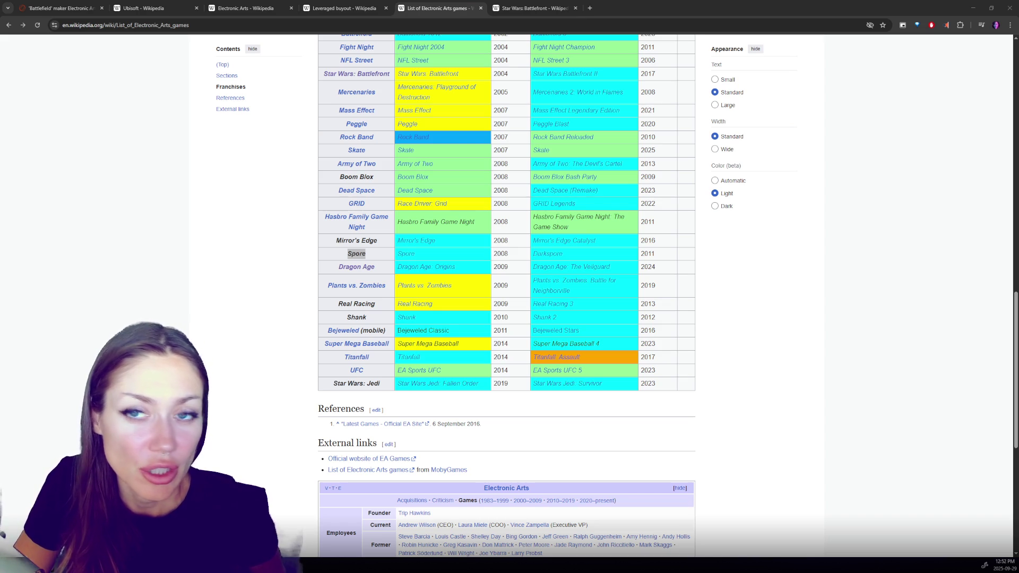
{"action": "left_click", "coordinate": [59, 8]}
Step: Scroll up to the Summary box and highlight the first bullet on who leads the buyout
{"action": "scroll", "coordinate": [409, 275], "scroll_direction": "up", "scroll_amount": 10}
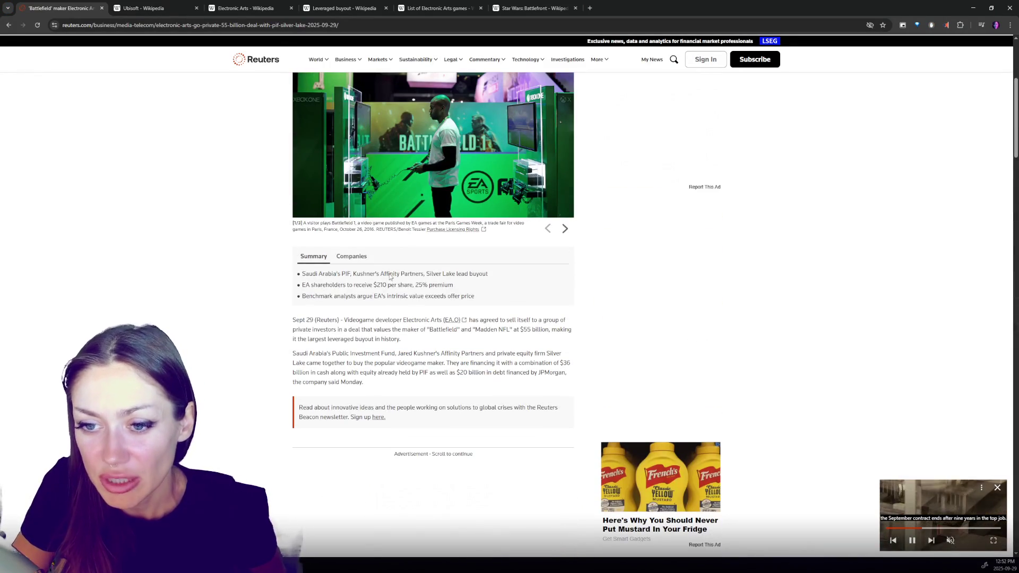
{"action": "scroll", "coordinate": [396, 276], "scroll_direction": "up", "scroll_amount": 2}
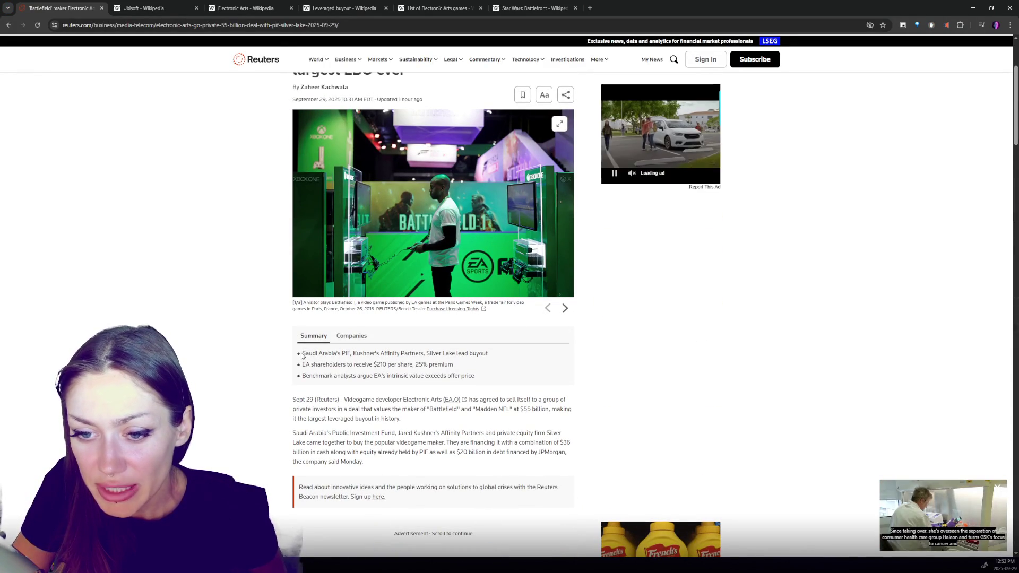
{"action": "left_click_drag", "start_coordinate": [302, 354], "coordinate": [424, 355]}
{"action": "left_click", "coordinate": [364, 354]}
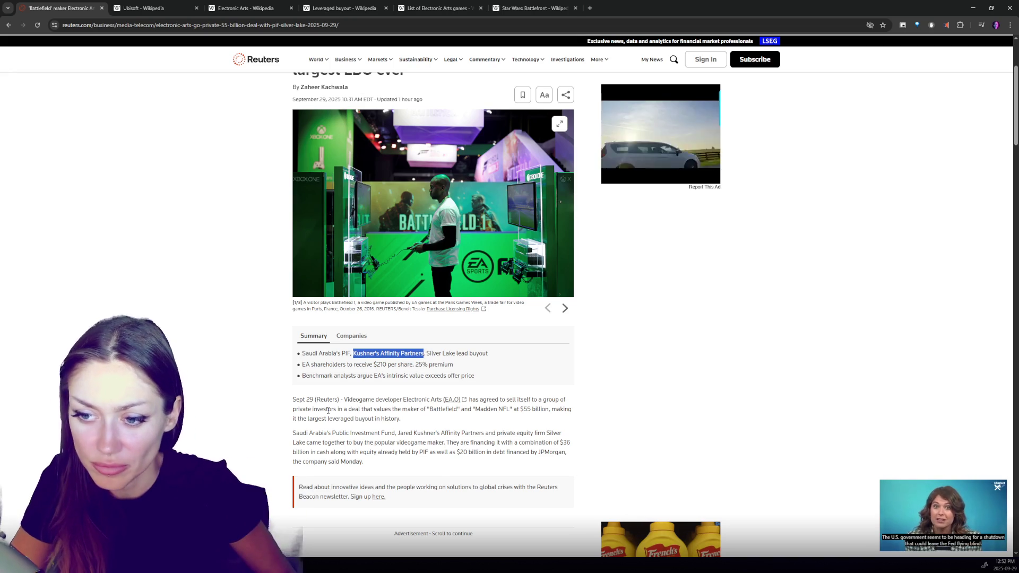
{"action": "left_click_drag", "start_coordinate": [301, 354], "coordinate": [449, 354]}
{"action": "left_click", "coordinate": [481, 354]}
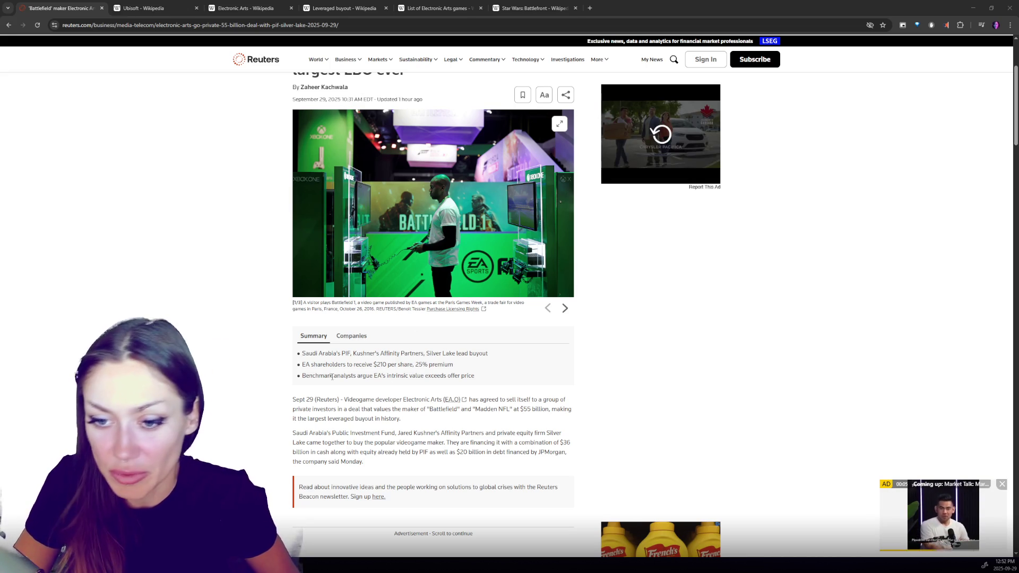
Step: Select the whole first summary bullet and bring EA's press-release window over the browser
{"action": "left_click", "coordinate": [299, 354]}
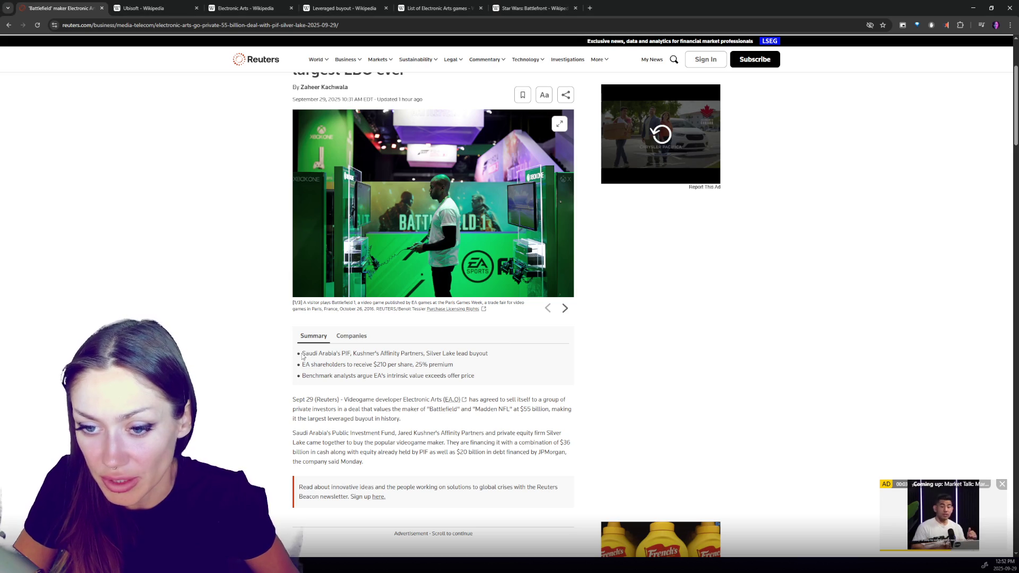
{"action": "triple_click", "coordinate": [489, 357]}
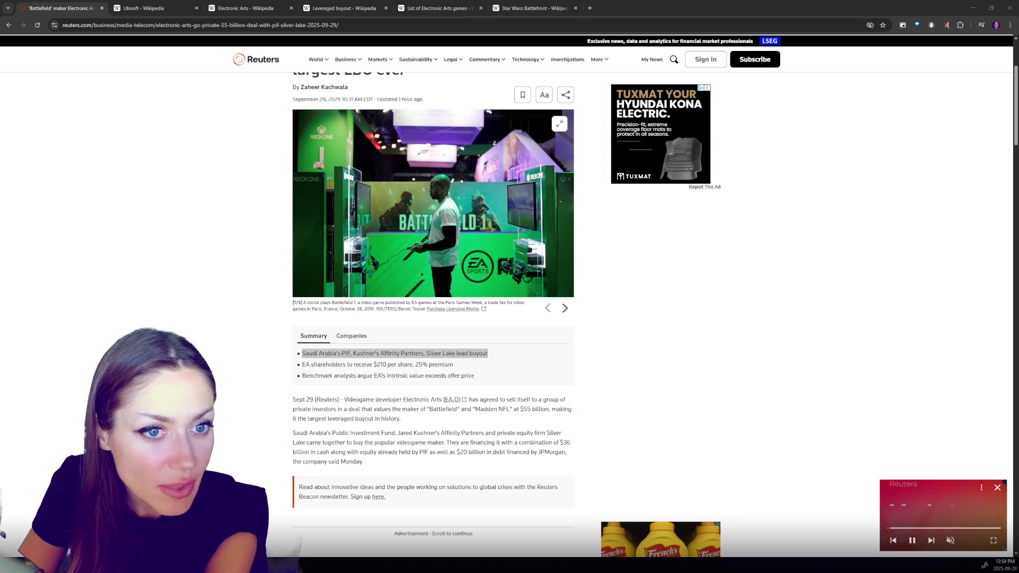
{"action": "left_click_drag", "start_coordinate": [276, 116], "coordinate": [345, 10]}
Step: Scroll into the press release body and highlight 'Consortium', the investor-consortium phrase, and 'PIF'
{"action": "scroll", "coordinate": [733, 308], "scroll_direction": "down", "scroll_amount": 3}
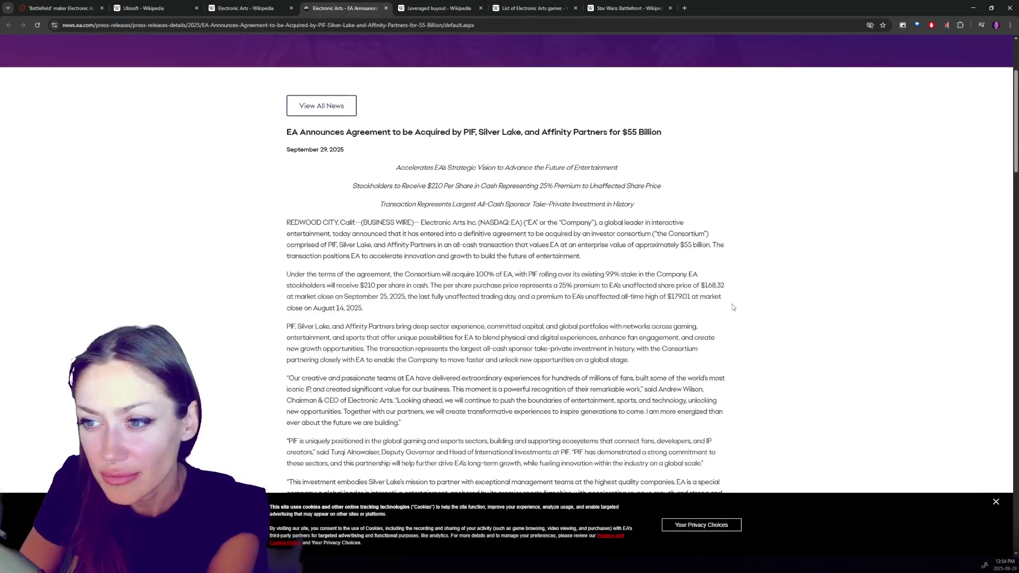
{"action": "scroll", "coordinate": [741, 307], "scroll_direction": "down", "scroll_amount": 2}
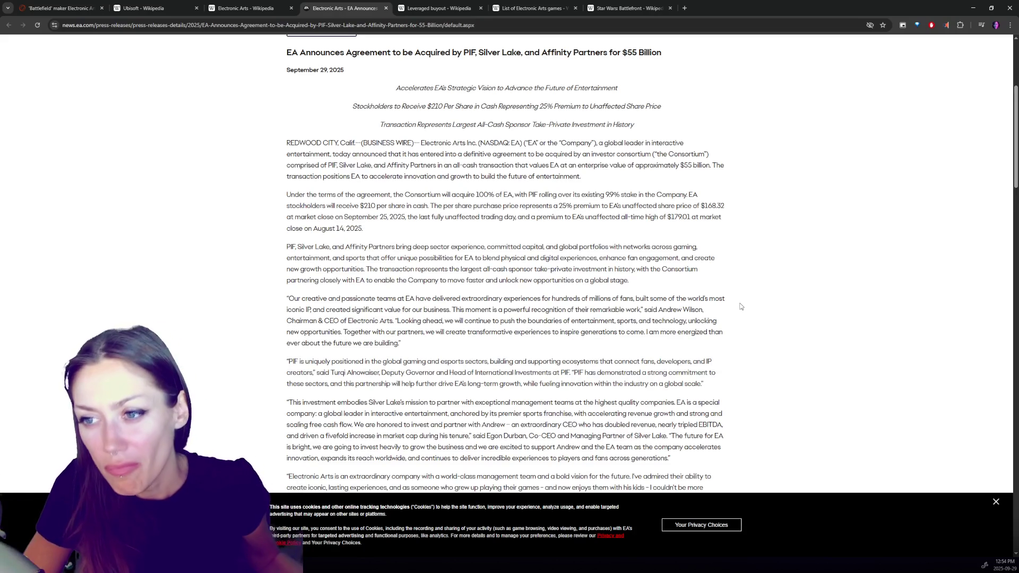
{"action": "scroll", "coordinate": [741, 307], "scroll_direction": "down", "scroll_amount": 2}
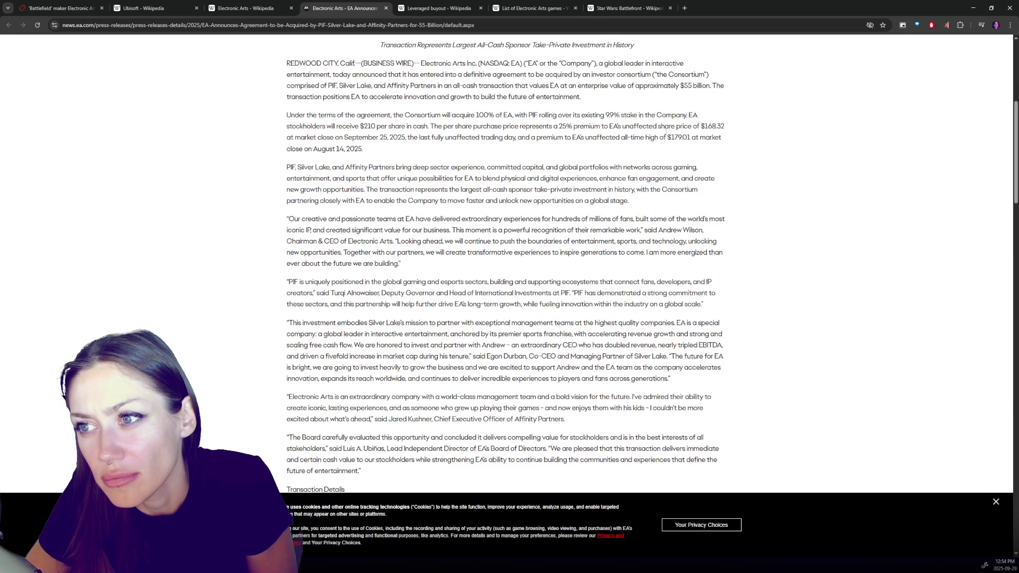
{"action": "double_click", "coordinate": [681, 73]}
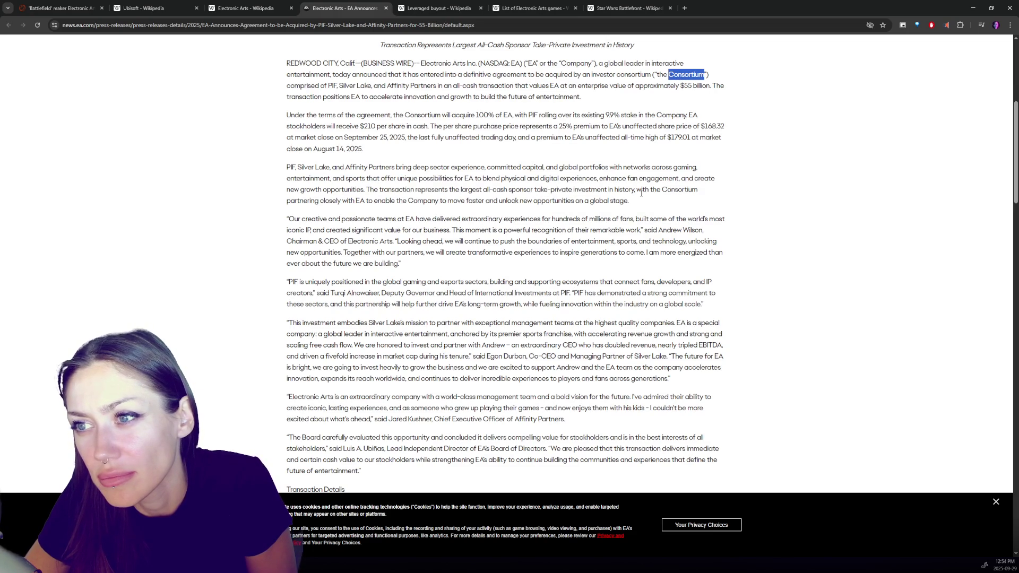
{"action": "left_click_drag", "start_coordinate": [545, 74], "coordinate": [704, 71]}
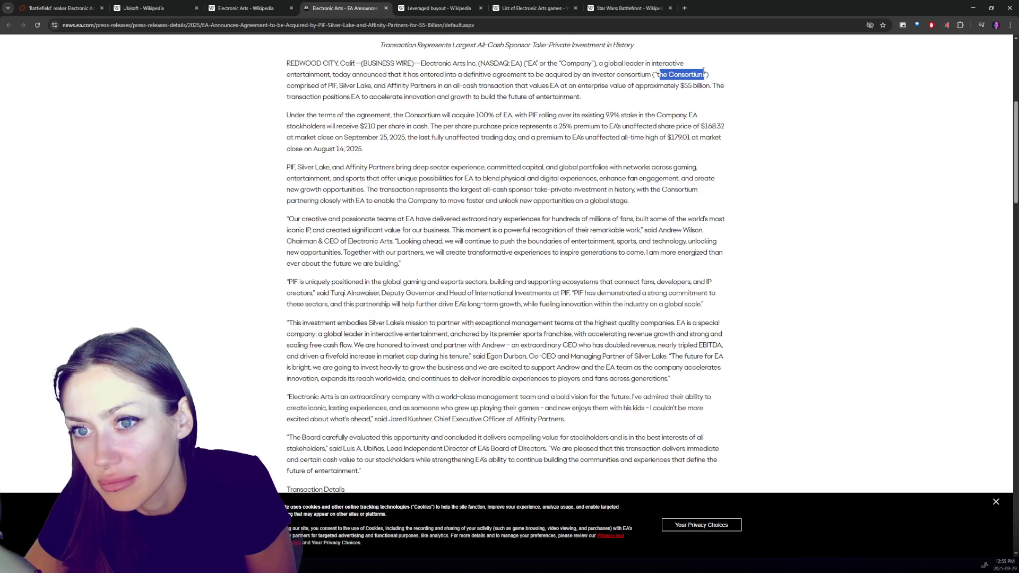
{"action": "left_click", "coordinate": [329, 86]}
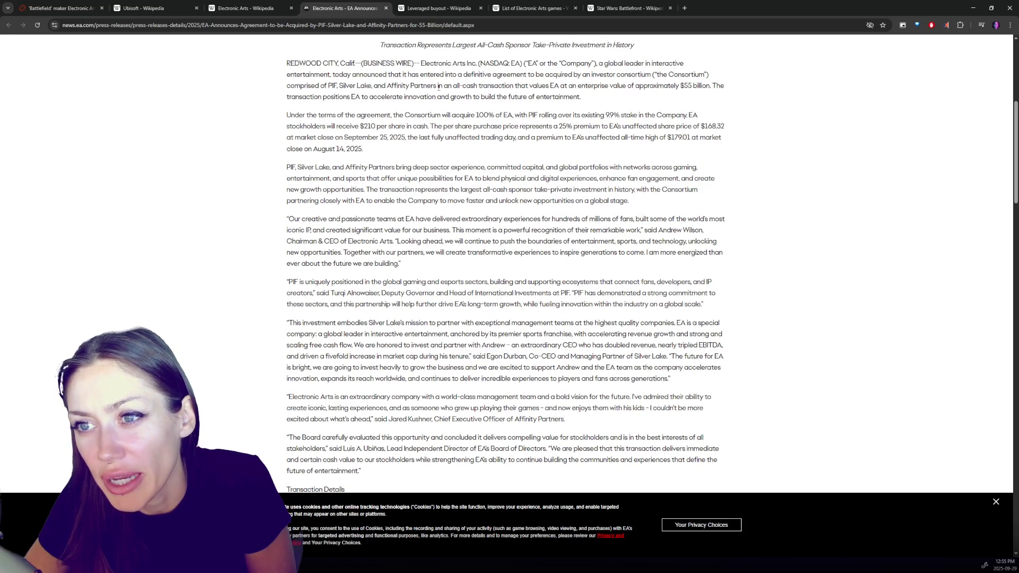
{"action": "double_click", "coordinate": [330, 86]}
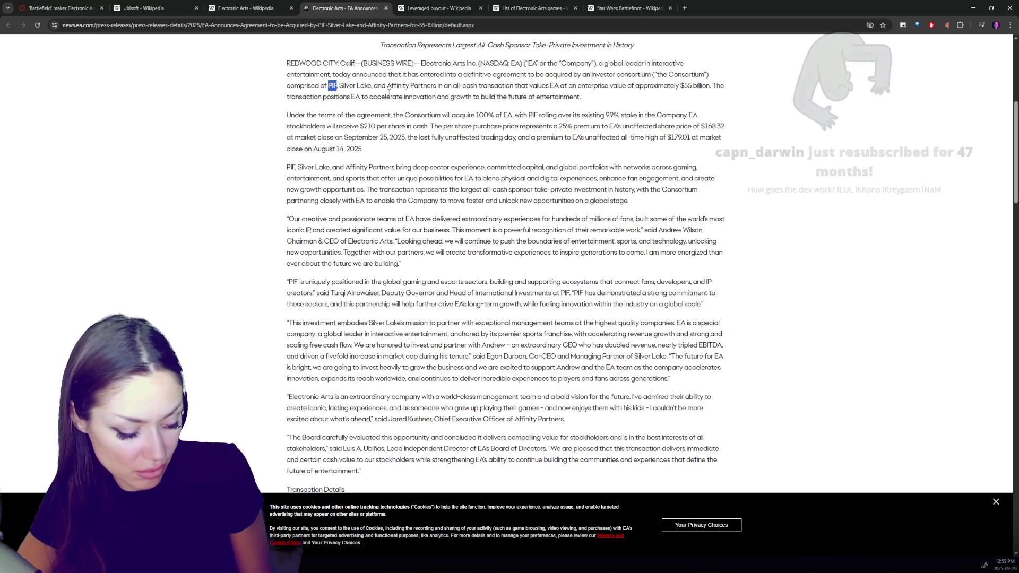
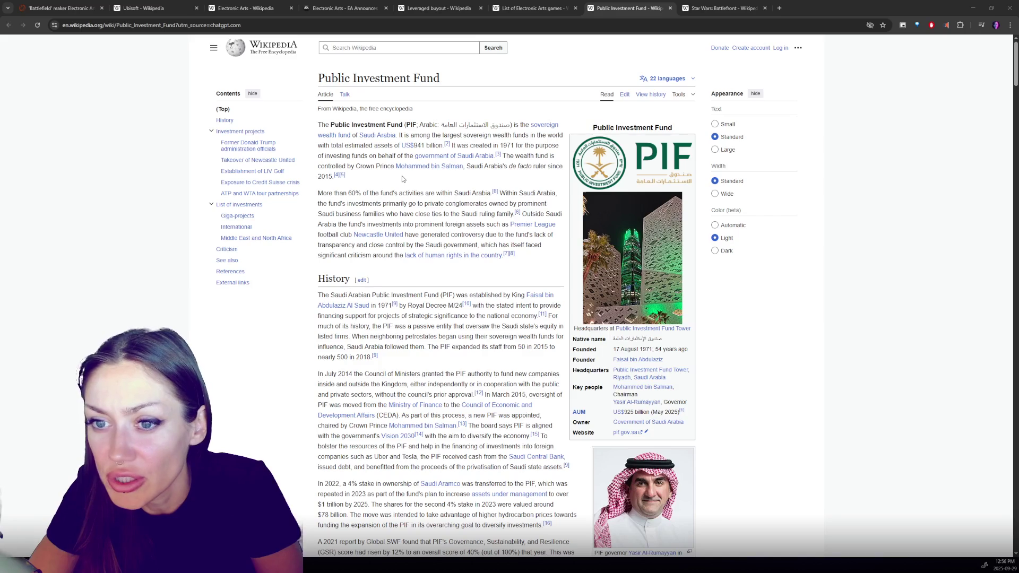
Step: Read down through the Public Investment Fund Wikipedia article
{"action": "scroll", "coordinate": [441, 189], "scroll_direction": "down", "scroll_amount": 1}
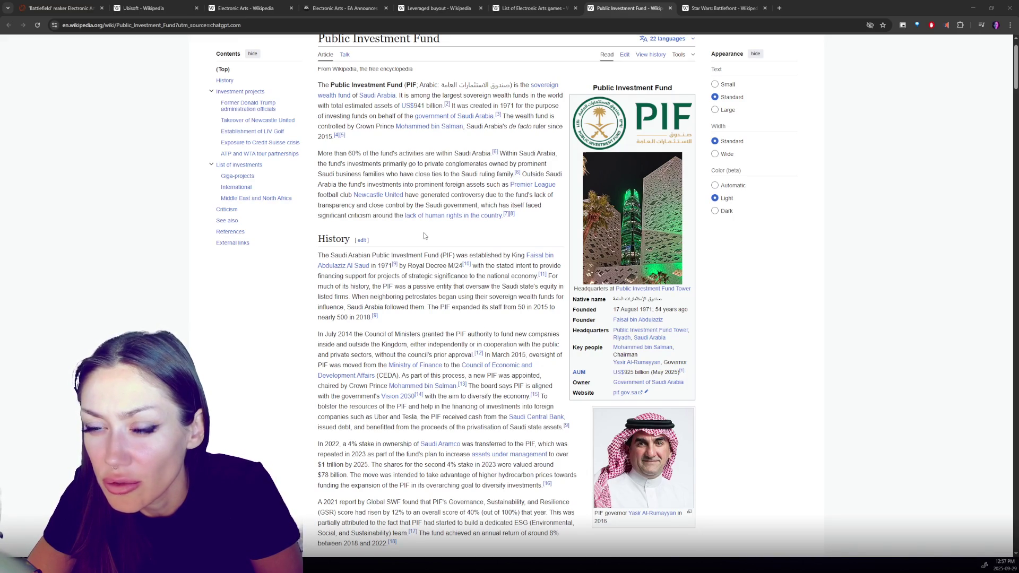
{"action": "scroll", "coordinate": [424, 236], "scroll_direction": "down", "scroll_amount": 1}
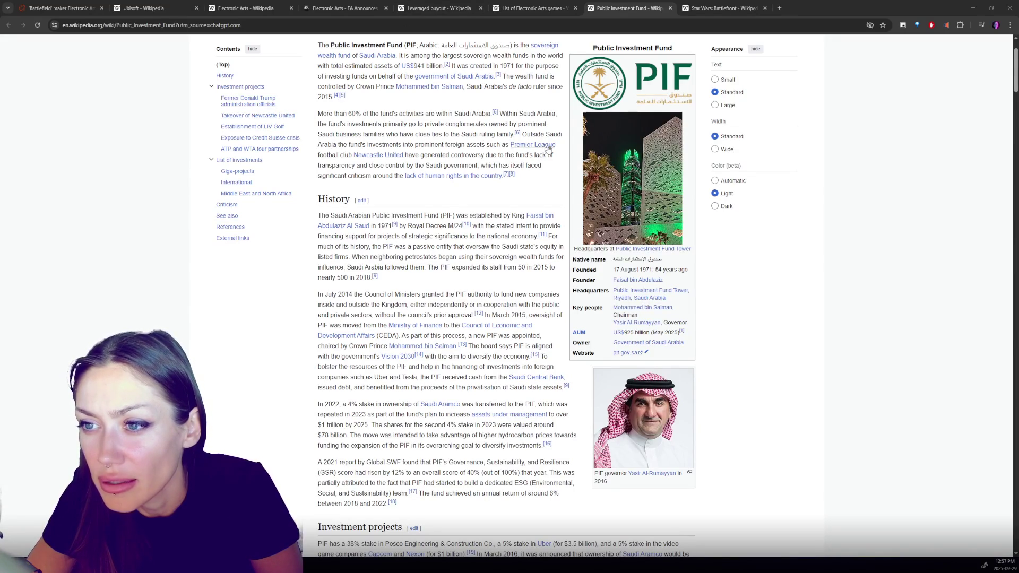
{"action": "scroll", "coordinate": [550, 168], "scroll_direction": "down", "scroll_amount": 1}
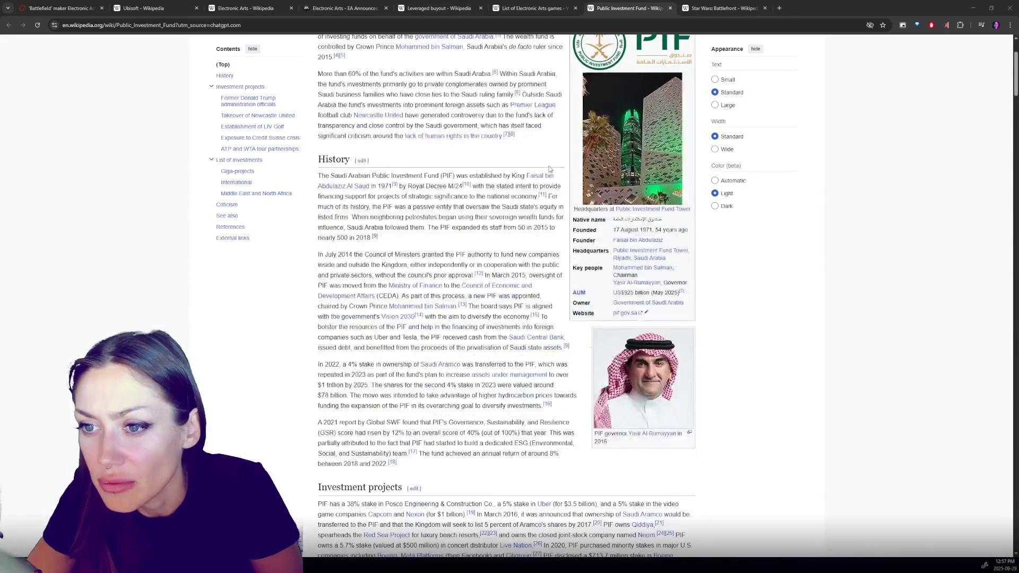
{"action": "scroll", "coordinate": [440, 162], "scroll_direction": "down", "scroll_amount": 1}
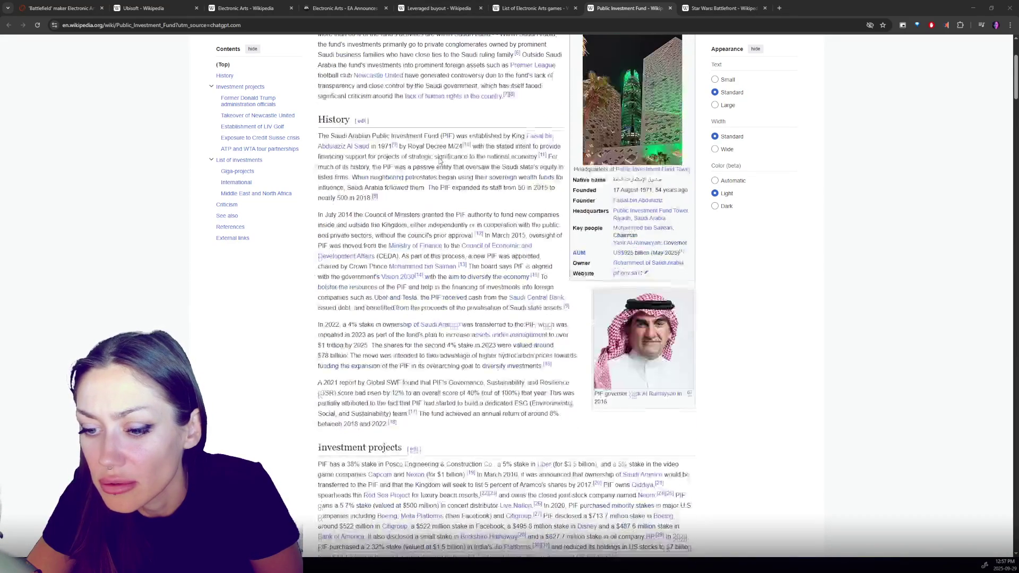
{"action": "scroll", "coordinate": [440, 162], "scroll_direction": "up", "scroll_amount": 4}
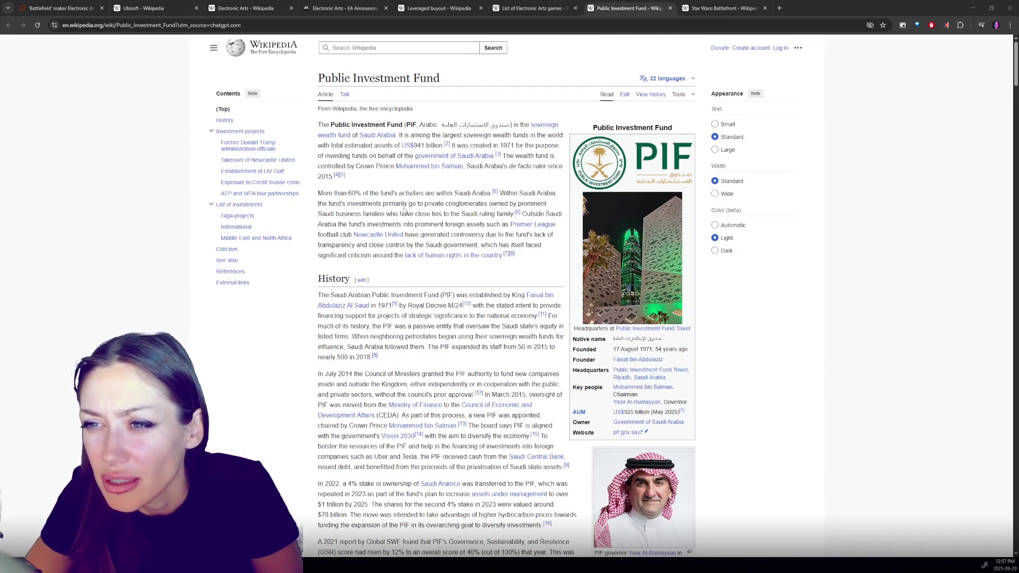
{"action": "scroll", "coordinate": [468, 213], "scroll_direction": "down", "scroll_amount": 10}
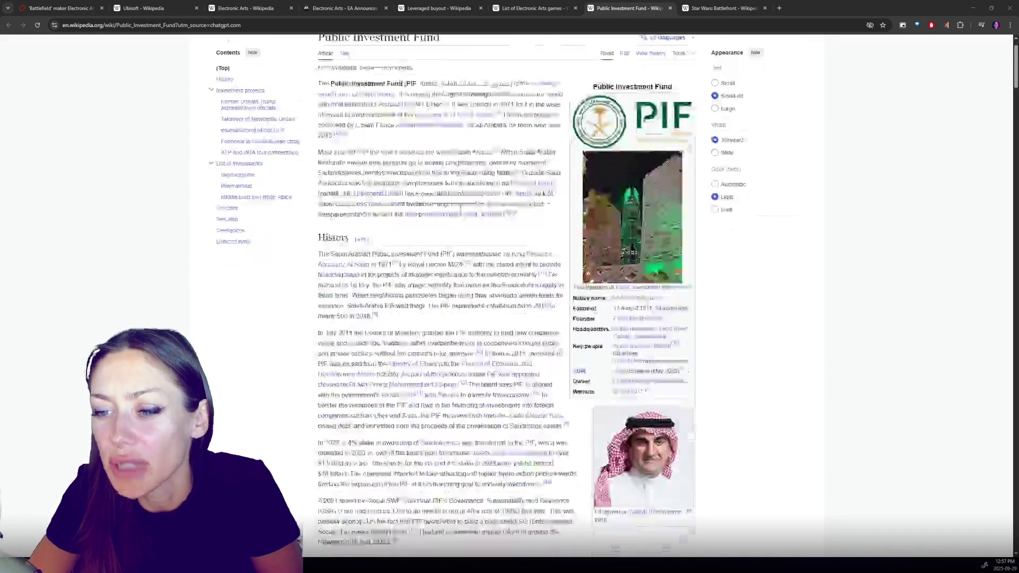
{"action": "scroll", "coordinate": [462, 229], "scroll_direction": "down", "scroll_amount": 10}
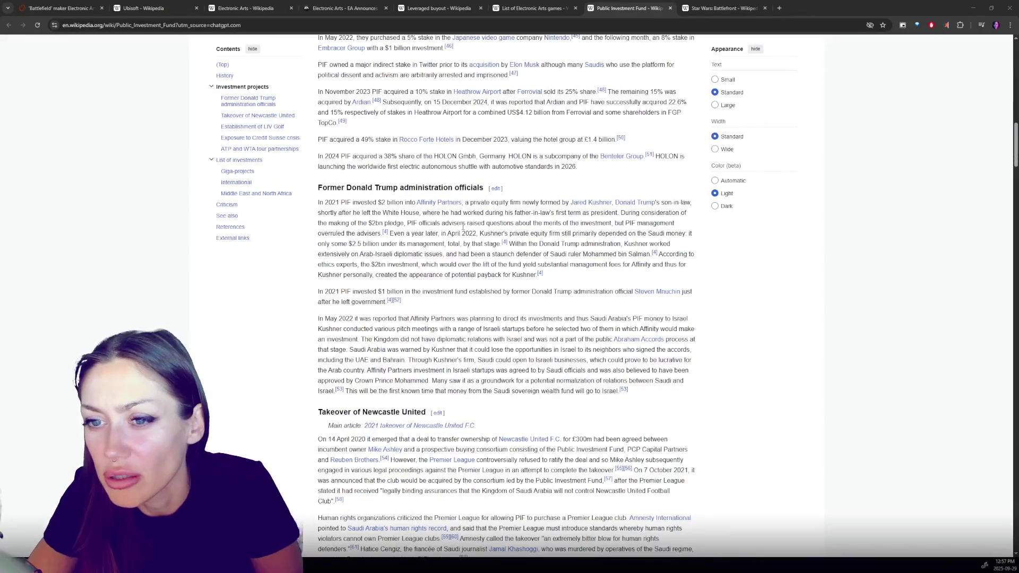
{"action": "scroll", "coordinate": [463, 227], "scroll_direction": "down", "scroll_amount": 10}
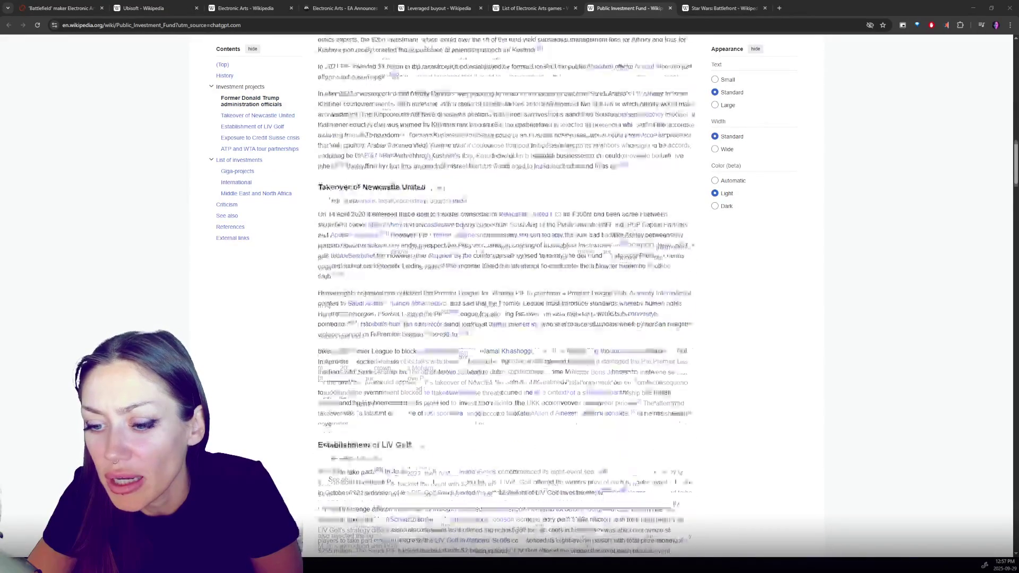
{"action": "scroll", "coordinate": [463, 227], "scroll_direction": "down", "scroll_amount": 10}
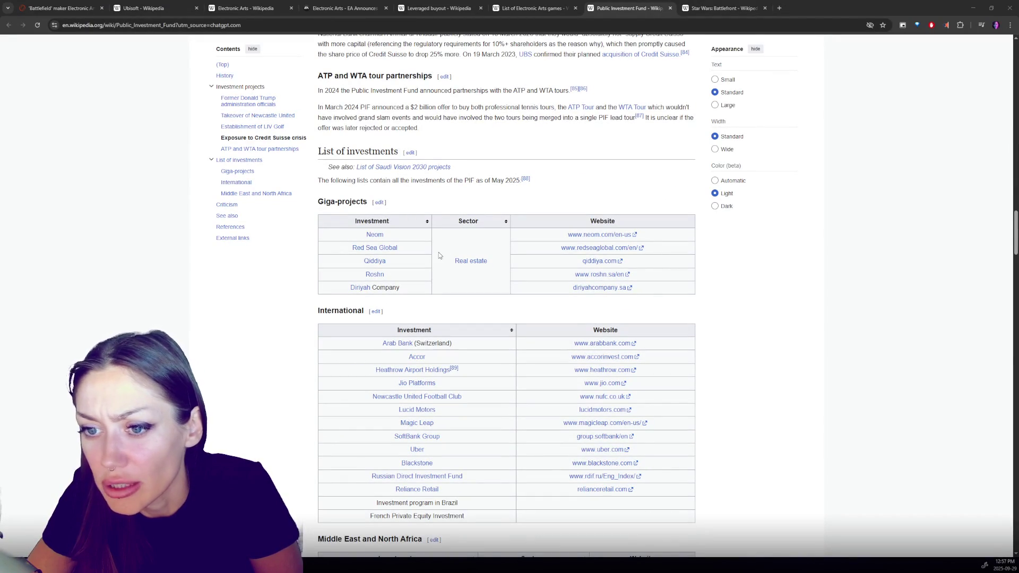
{"action": "scroll", "coordinate": [439, 253], "scroll_direction": "down", "scroll_amount": 2}
{"action": "scroll", "coordinate": [490, 243], "scroll_direction": "down", "scroll_amount": 1}
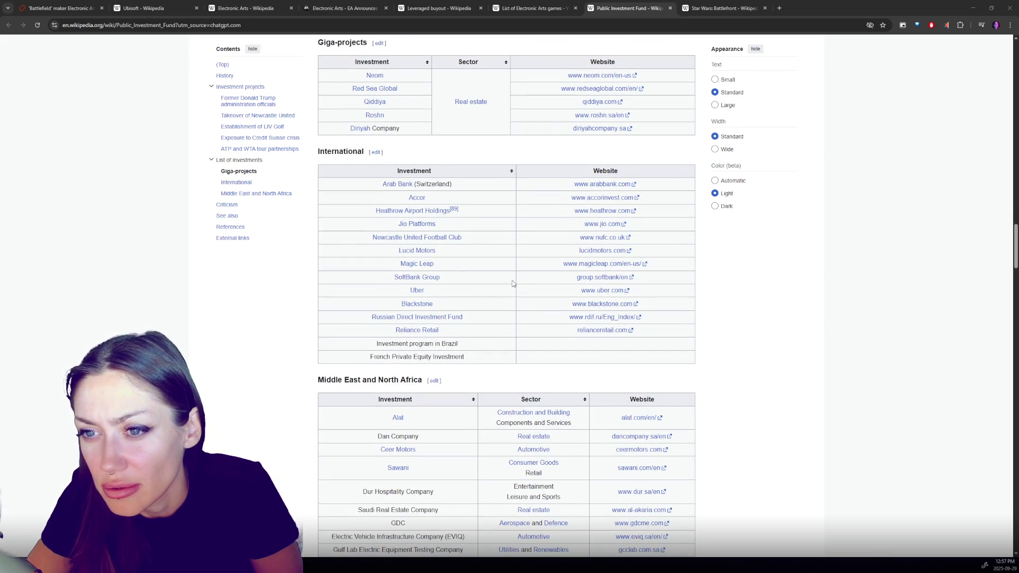
{"action": "scroll", "coordinate": [513, 284], "scroll_direction": "down", "scroll_amount": 3}
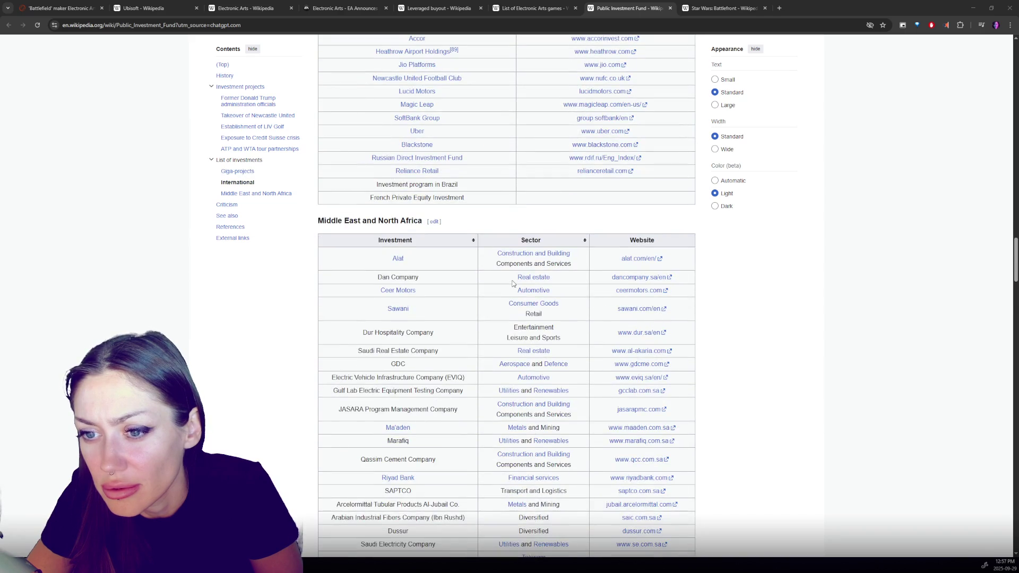
{"action": "scroll", "coordinate": [513, 283], "scroll_direction": "down", "scroll_amount": 5}
{"action": "scroll", "coordinate": [513, 284], "scroll_direction": "down", "scroll_amount": 7}
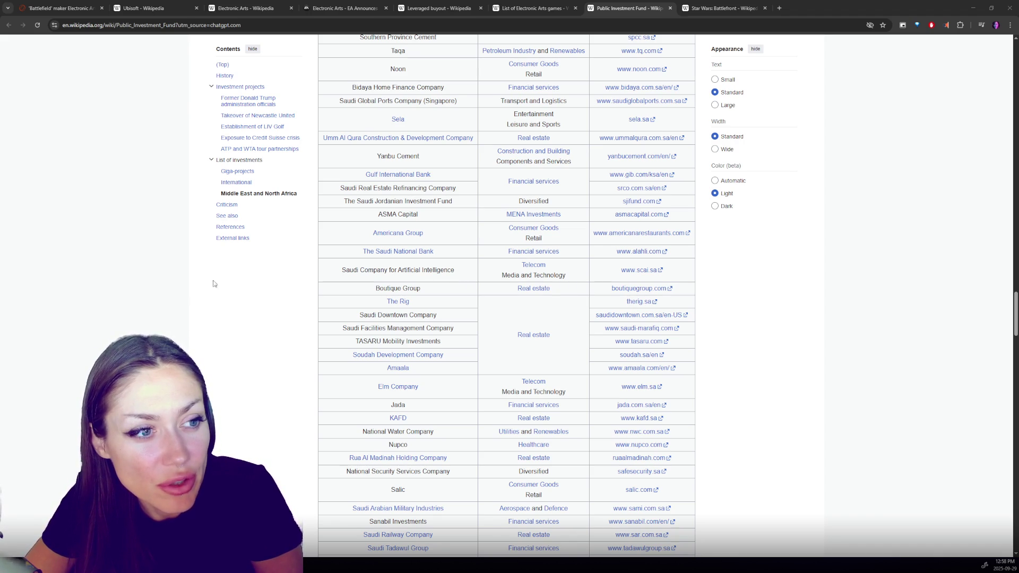
Step: Switch via the Electronic Arts tab to EA's $55 billion acquisition press release
{"action": "scroll", "coordinate": [273, 289], "scroll_direction": "up", "scroll_amount": 20}
{"action": "scroll", "coordinate": [271, 301], "scroll_direction": "up", "scroll_amount": 7}
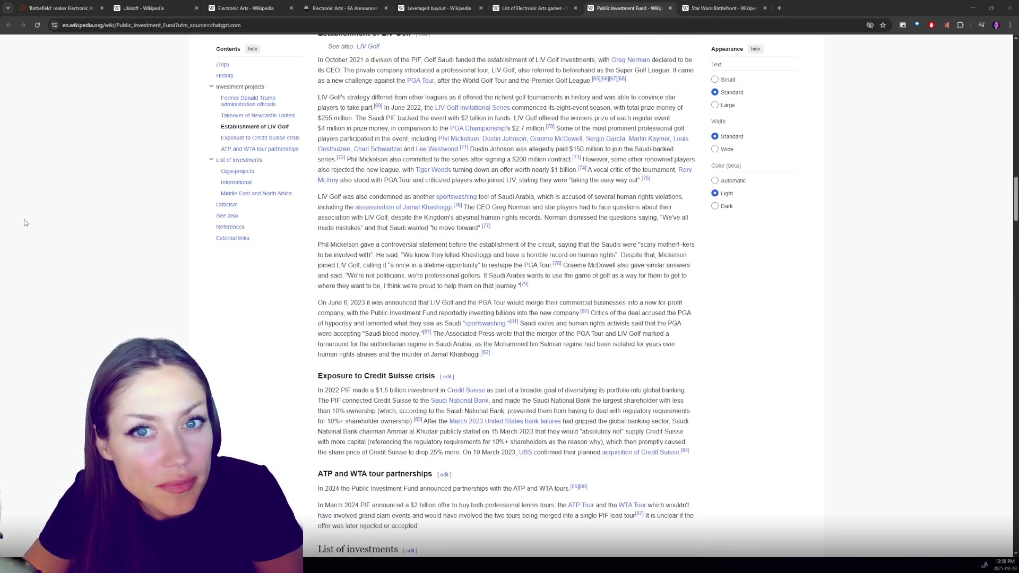
{"action": "left_click", "coordinate": [244, 8]}
{"action": "key", "text": "ctrl+Tab"}
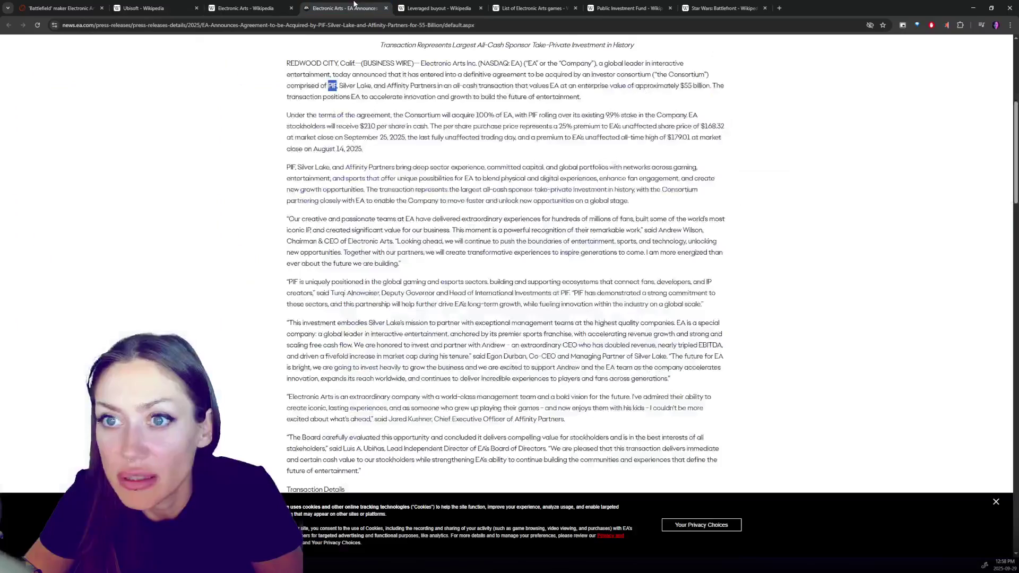
{"action": "scroll", "coordinate": [516, 260], "scroll_direction": "up", "scroll_amount": 1}
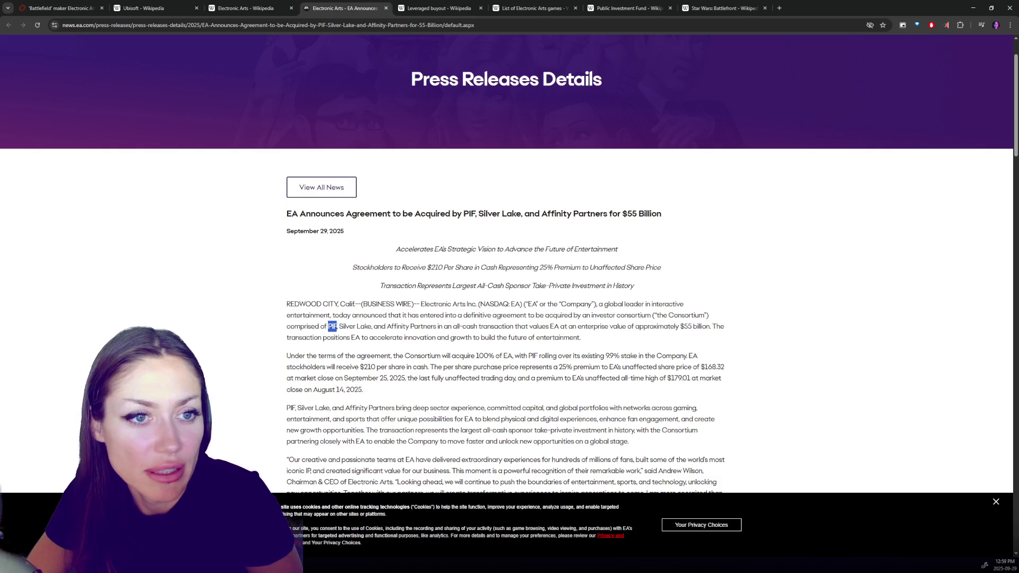
{"action": "key", "text": "alt+Tab"}
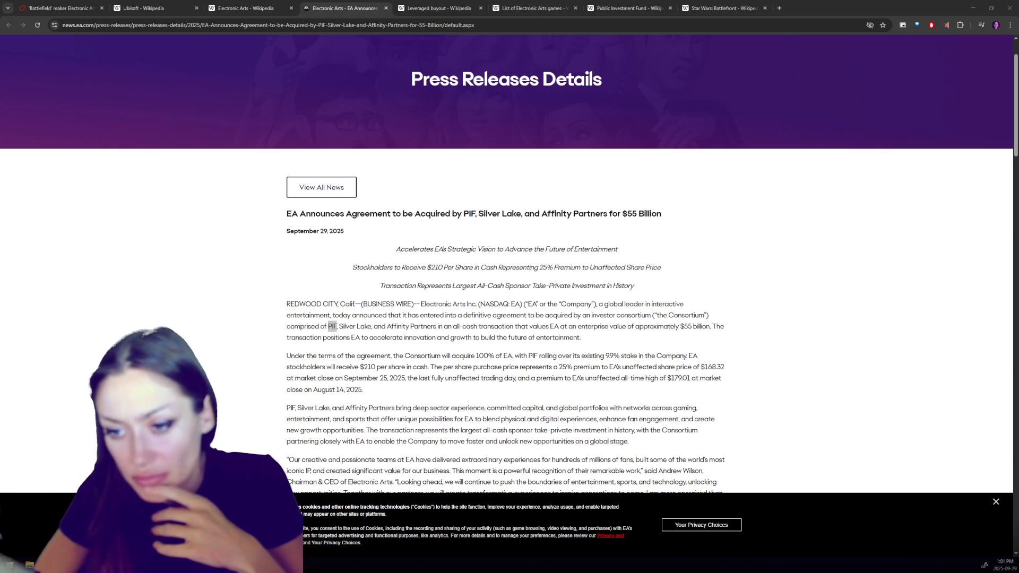
Step: Scroll down through the EA acquisition press release
{"action": "scroll", "coordinate": [587, 266], "scroll_direction": "down", "scroll_amount": 3}
{"action": "scroll", "coordinate": [587, 266], "scroll_direction": "down", "scroll_amount": 3}
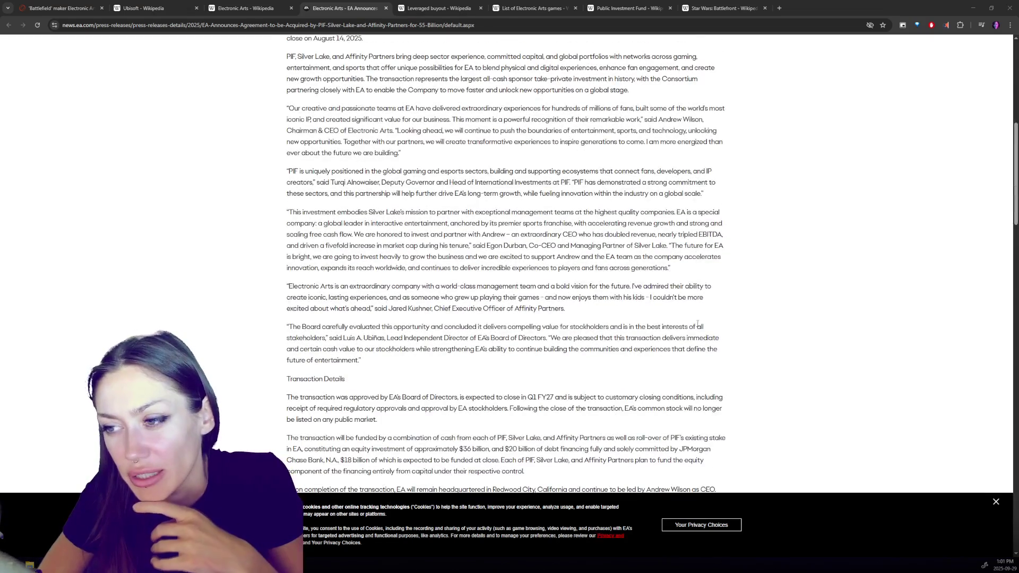
{"action": "scroll", "coordinate": [698, 323], "scroll_direction": "down", "scroll_amount": 1}
{"action": "scroll", "coordinate": [706, 319], "scroll_direction": "down", "scroll_amount": 2}
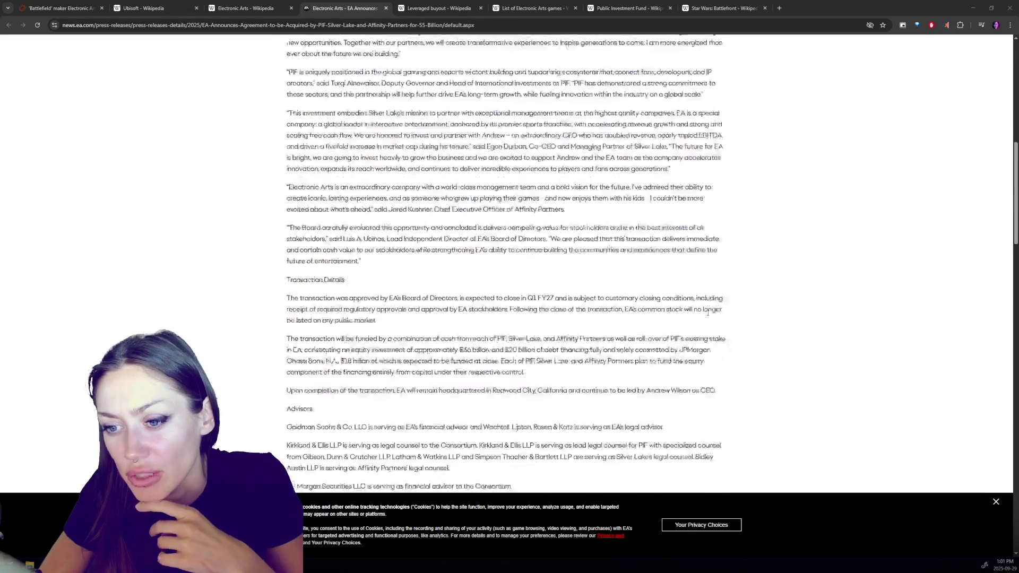
{"action": "scroll", "coordinate": [713, 316], "scroll_direction": "down", "scroll_amount": 2}
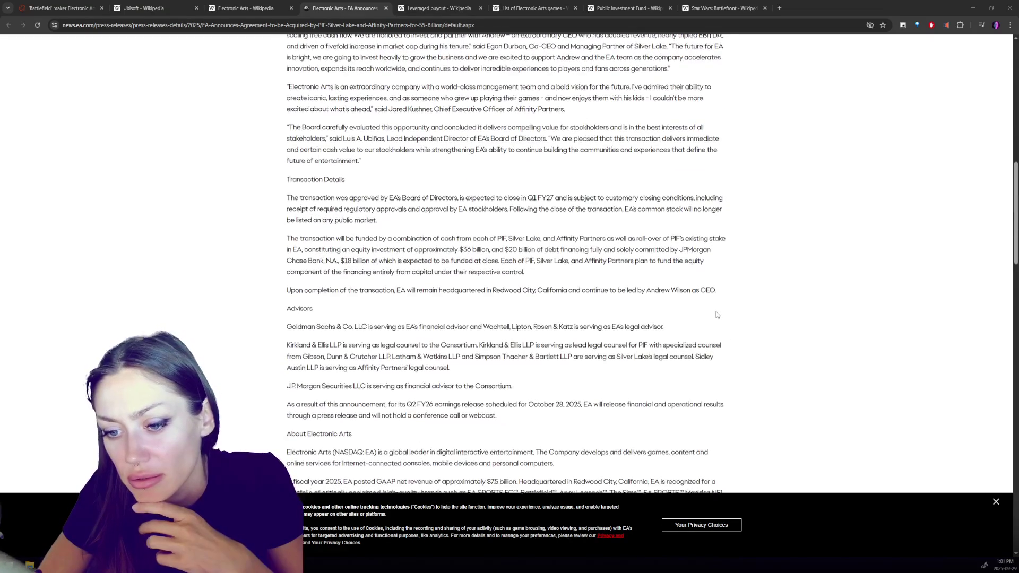
{"action": "scroll", "coordinate": [716, 314], "scroll_direction": "down", "scroll_amount": 3}
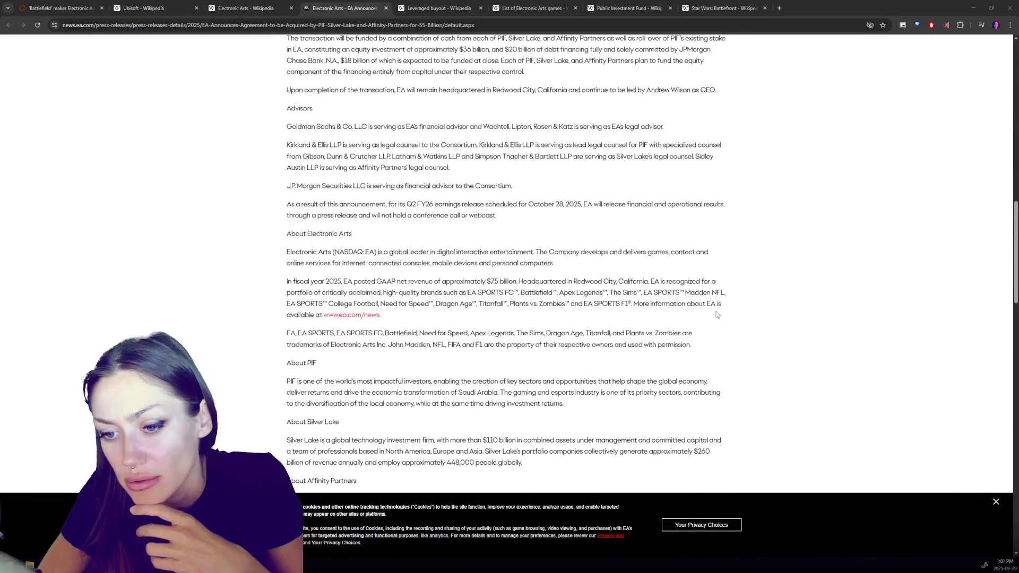
{"action": "scroll", "coordinate": [729, 314], "scroll_direction": "down", "scroll_amount": 3}
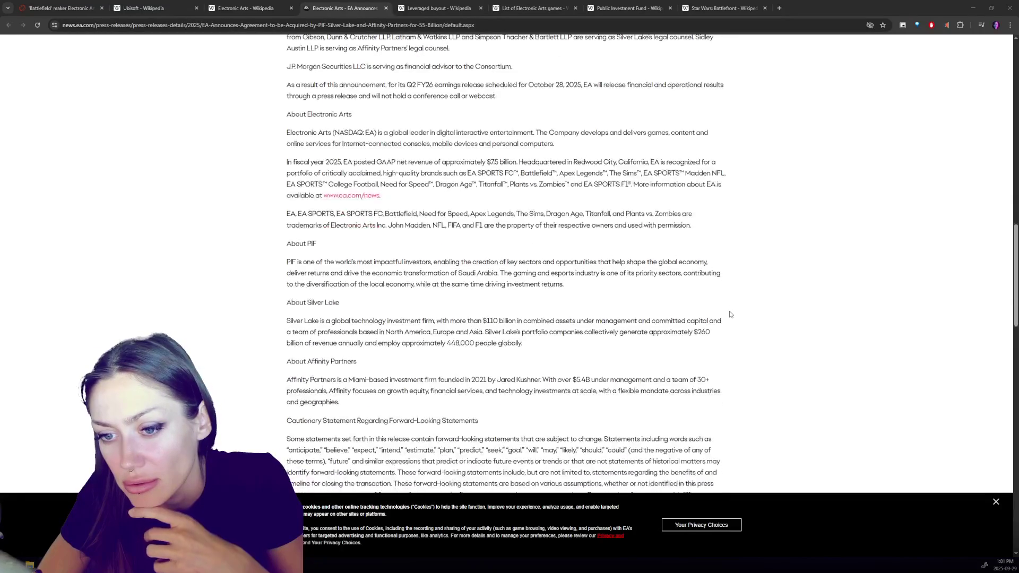
Step: Highlight text in the About PIF and About Silver Lake sections, then switch to the Reuters tab
{"action": "left_click_drag", "start_coordinate": [307, 124], "coordinate": [361, 127]}
{"action": "left_click_drag", "start_coordinate": [272, 189], "coordinate": [381, 188]}
{"action": "left_click", "coordinate": [381, 188]}
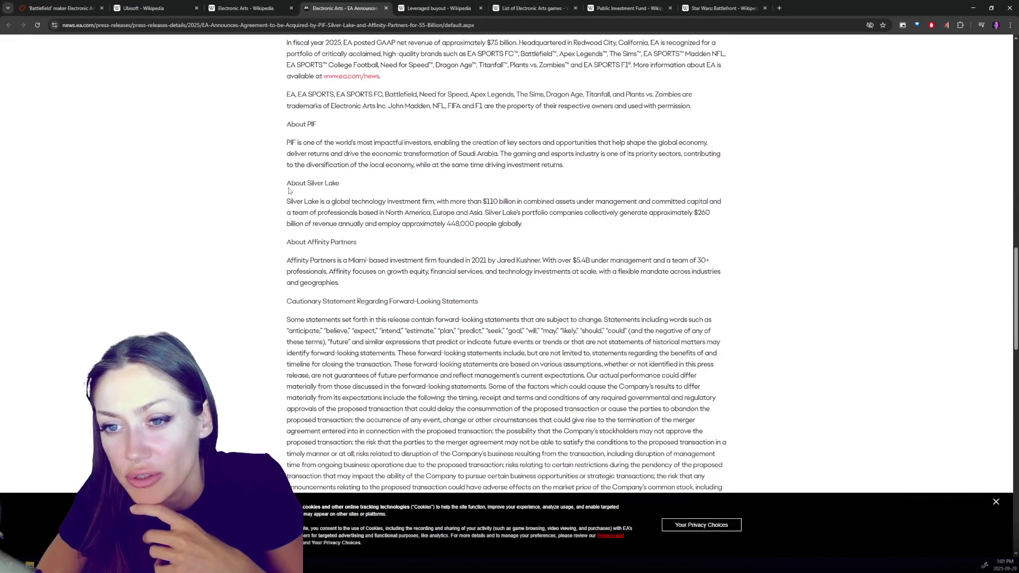
{"action": "left_click_drag", "start_coordinate": [308, 183], "coordinate": [347, 181]}
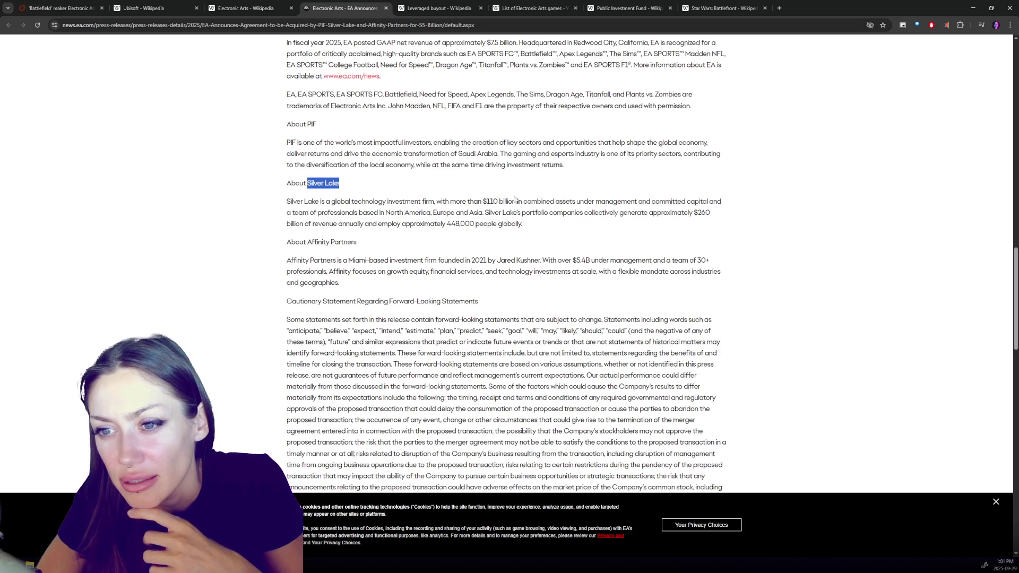
{"action": "left_click_drag", "start_coordinate": [353, 203], "coordinate": [438, 212]}
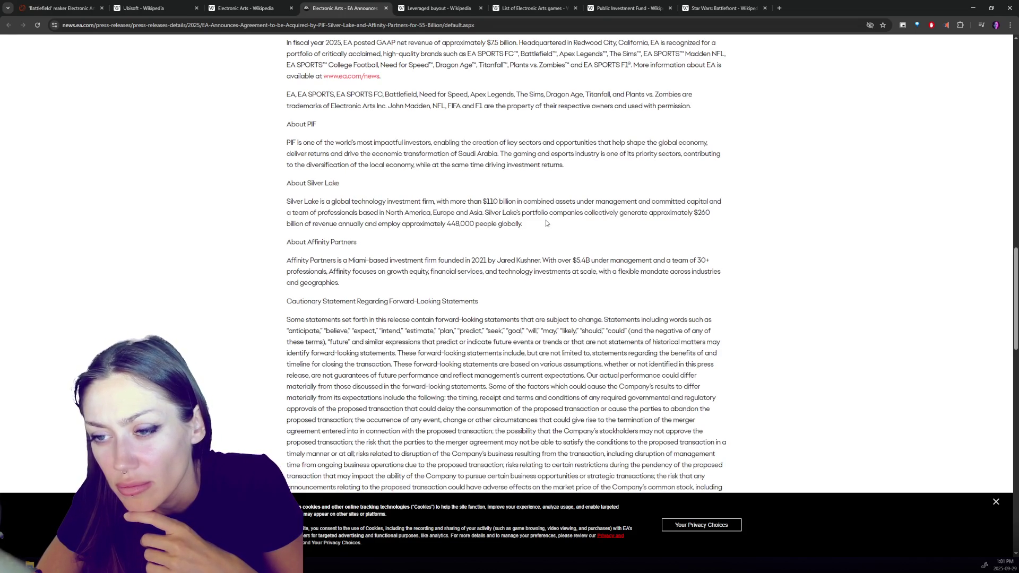
{"action": "left_click_drag", "start_coordinate": [380, 213], "coordinate": [533, 214]}
{"action": "left_click", "coordinate": [541, 225]}
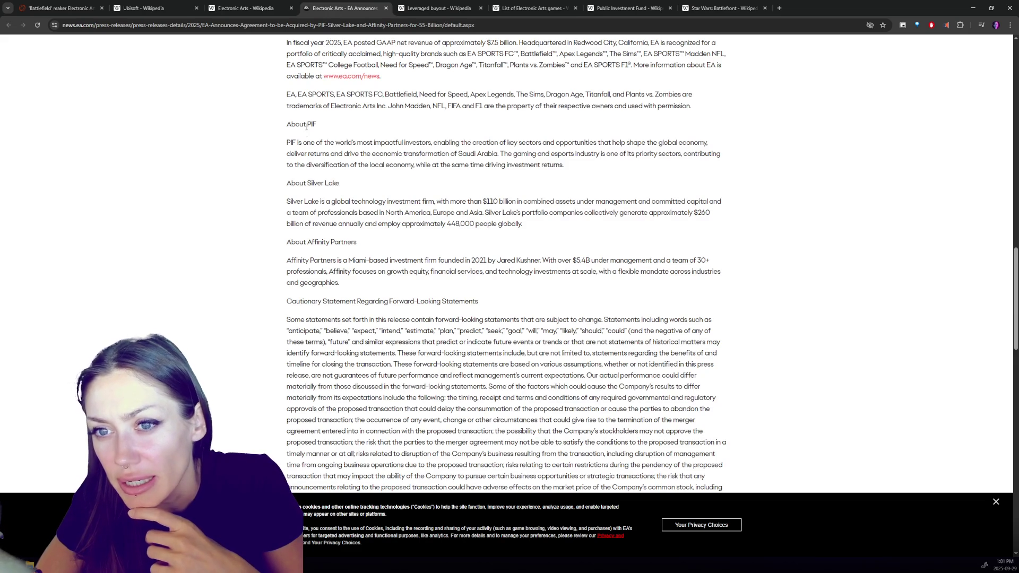
{"action": "left_click", "coordinate": [46, 5]}
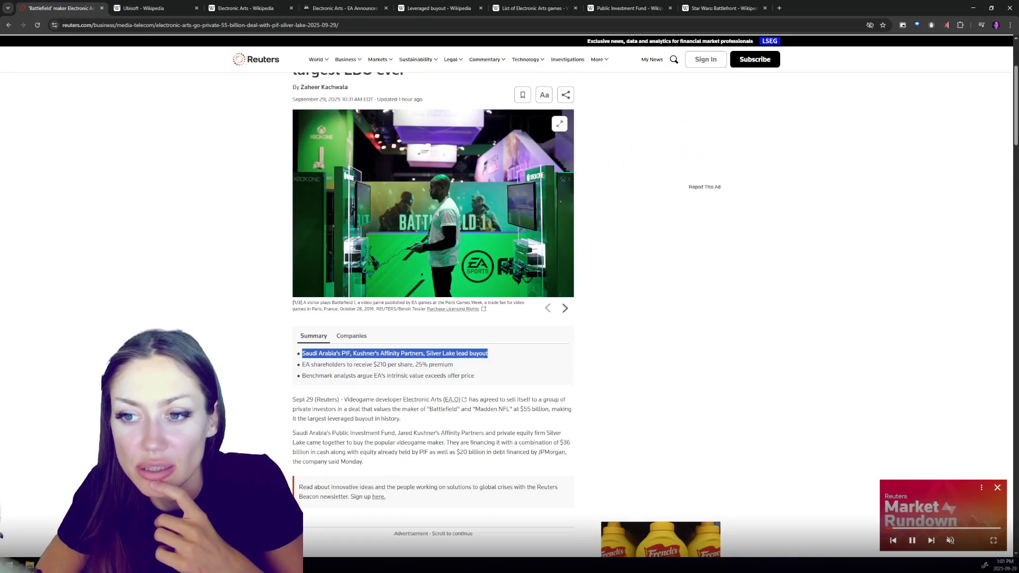
Step: Scroll through the Reuters article on EA's $55 billion buyout
{"action": "scroll", "coordinate": [514, 165], "scroll_direction": "down", "scroll_amount": 4}
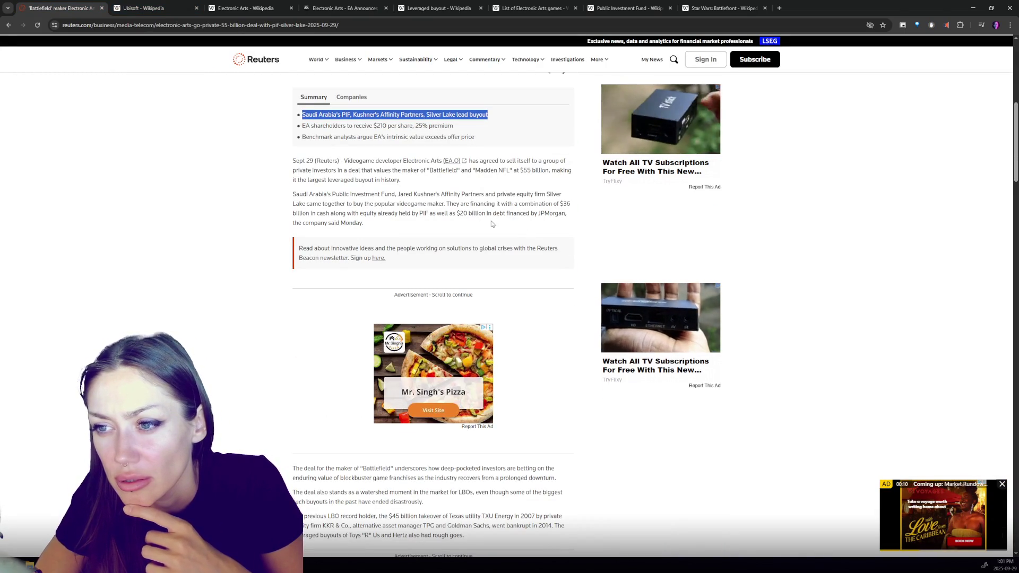
{"action": "scroll", "coordinate": [492, 222], "scroll_direction": "down", "scroll_amount": 5}
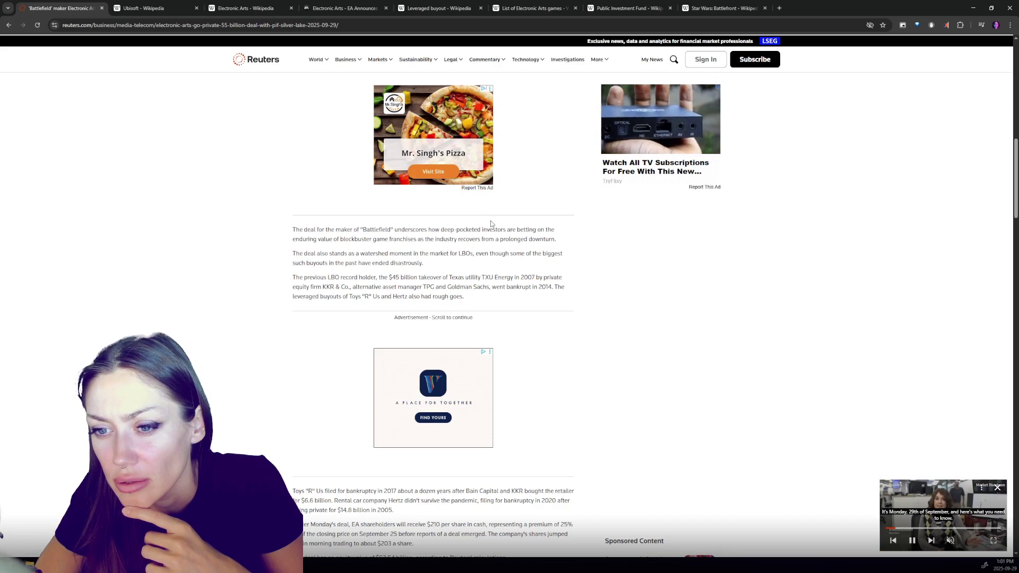
{"action": "scroll", "coordinate": [492, 224], "scroll_direction": "down", "scroll_amount": 3}
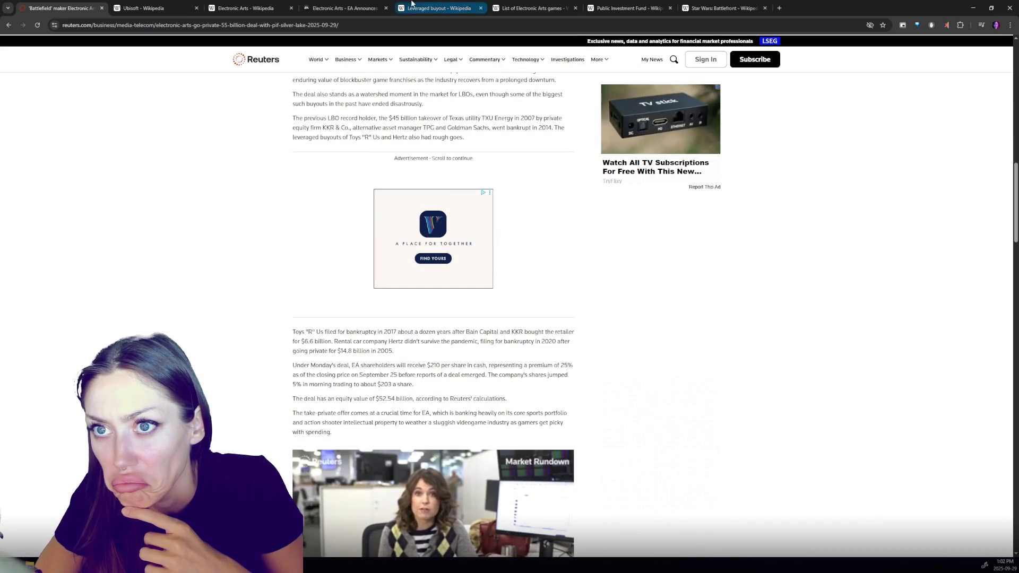
Step: Return to the EA press release, scroll it, and minimize Chrome to show the desktop
{"action": "left_click", "coordinate": [333, 4]}
{"action": "scroll", "coordinate": [585, 315], "scroll_direction": "down", "scroll_amount": 5}
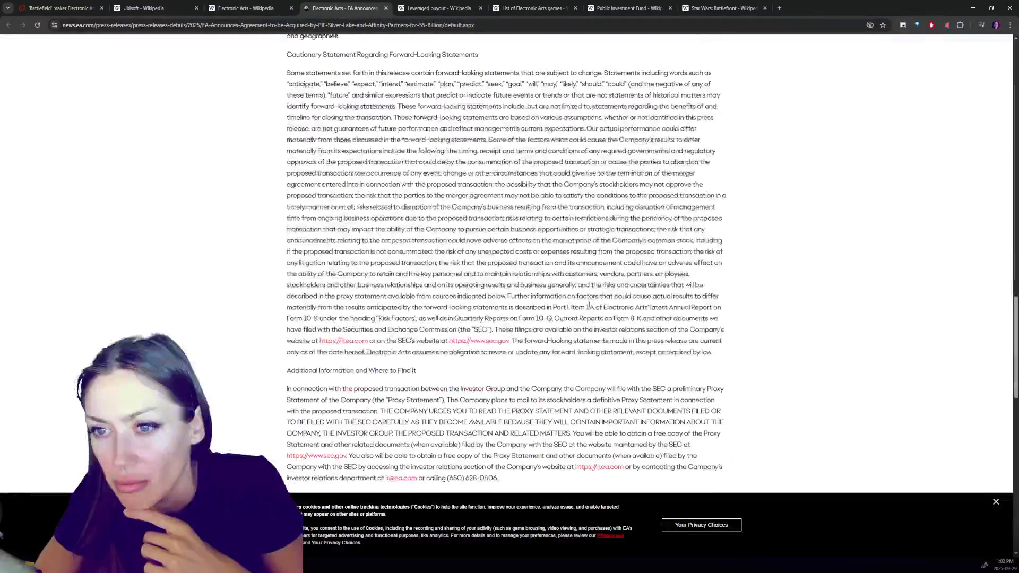
{"action": "left_click", "coordinate": [1010, 8]}
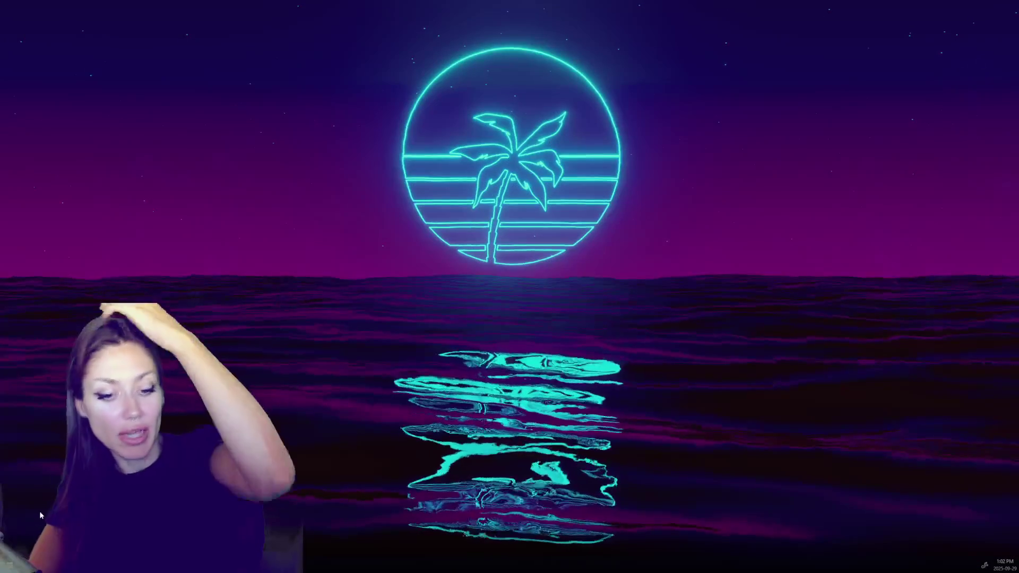
Step: Launch Unity Hub from the taskbar and open the STRAIN project
{"action": "key", "text": "super"}
{"action": "key", "text": "Escape"}
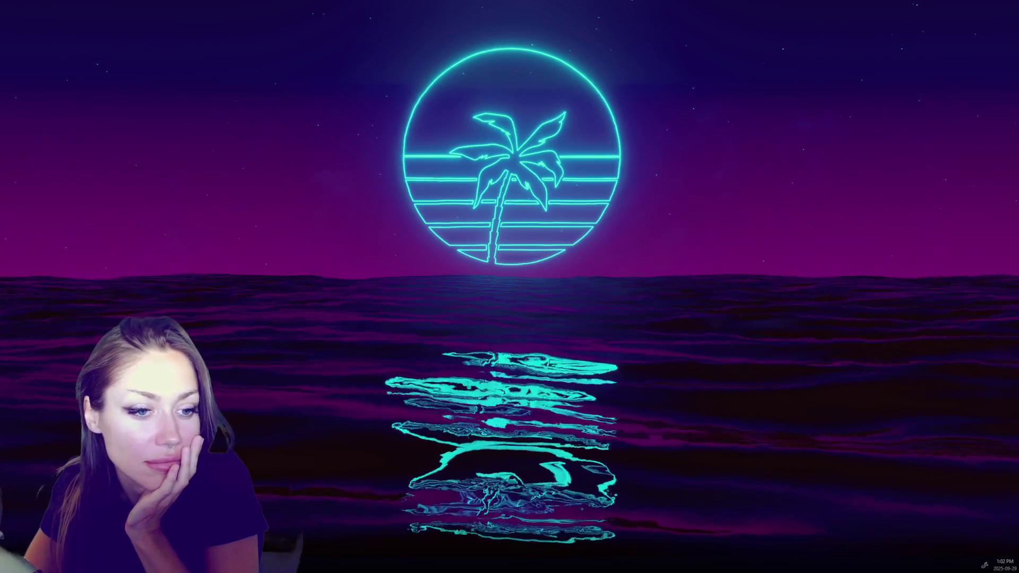
{"action": "mouse_move", "coordinate": [25, 563]}
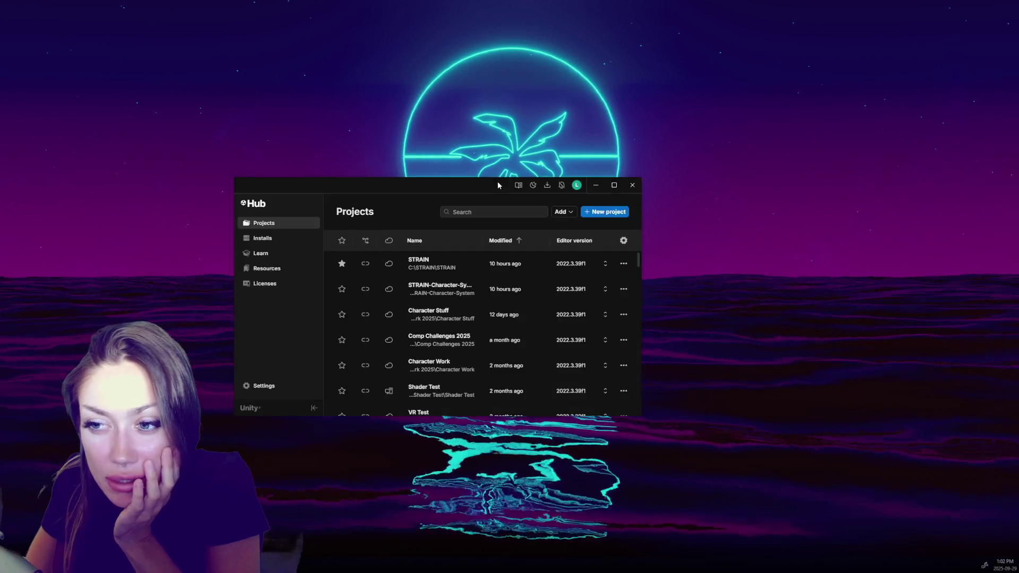
{"action": "left_click", "coordinate": [437, 267]}
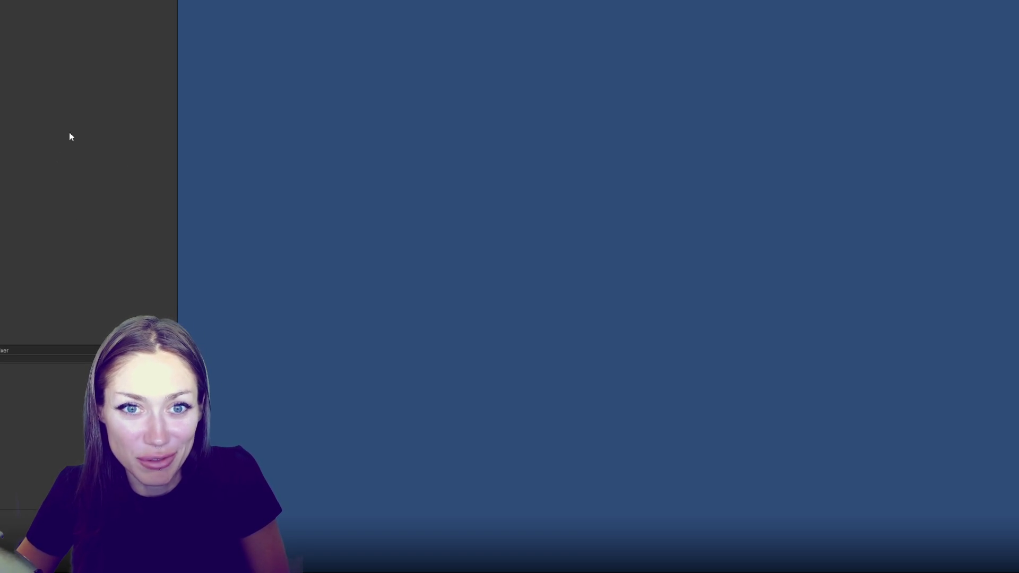
Step: Resize the left panels, then open the Main scene from the Scenes folder
{"action": "mouse_move", "coordinate": [177, 128]}
{"action": "left_mouse_down"}
{"action": "mouse_move", "coordinate": [69, 134]}
{"action": "mouse_move", "coordinate": [83, 134]}
{"action": "left_mouse_up"}
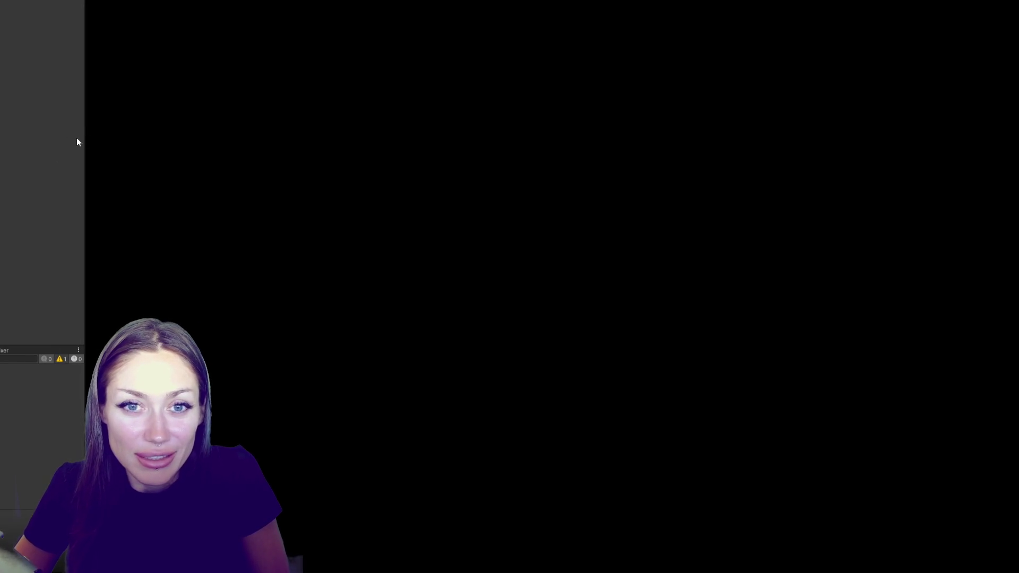
{"action": "left_click_drag", "start_coordinate": [74, 346], "coordinate": [75, 225]}
{"action": "left_click_drag", "start_coordinate": [85, 288], "coordinate": [130, 282]}
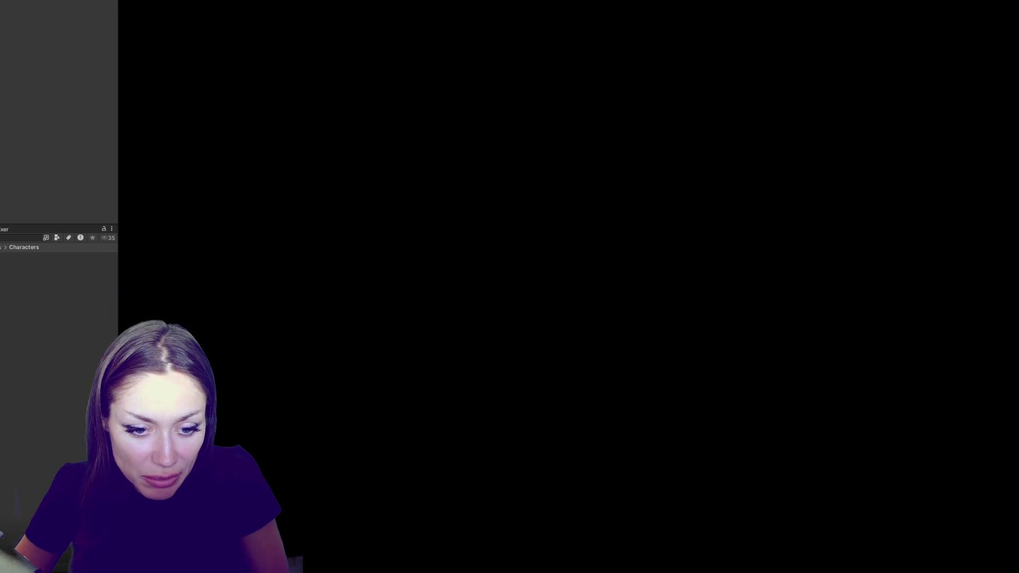
{"action": "left_click", "coordinate": [1, 247]}
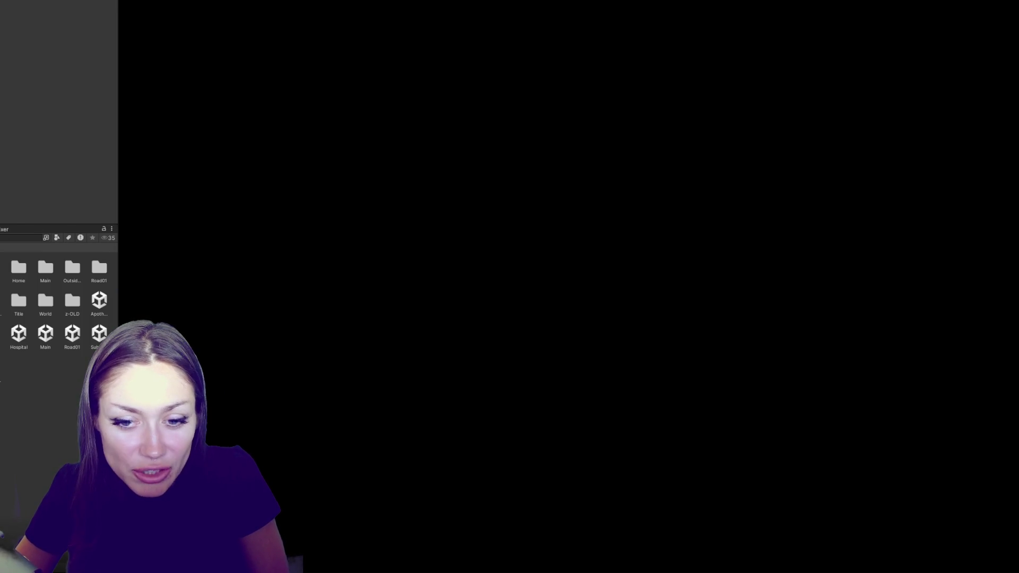
{"action": "double_click", "coordinate": [50, 335]}
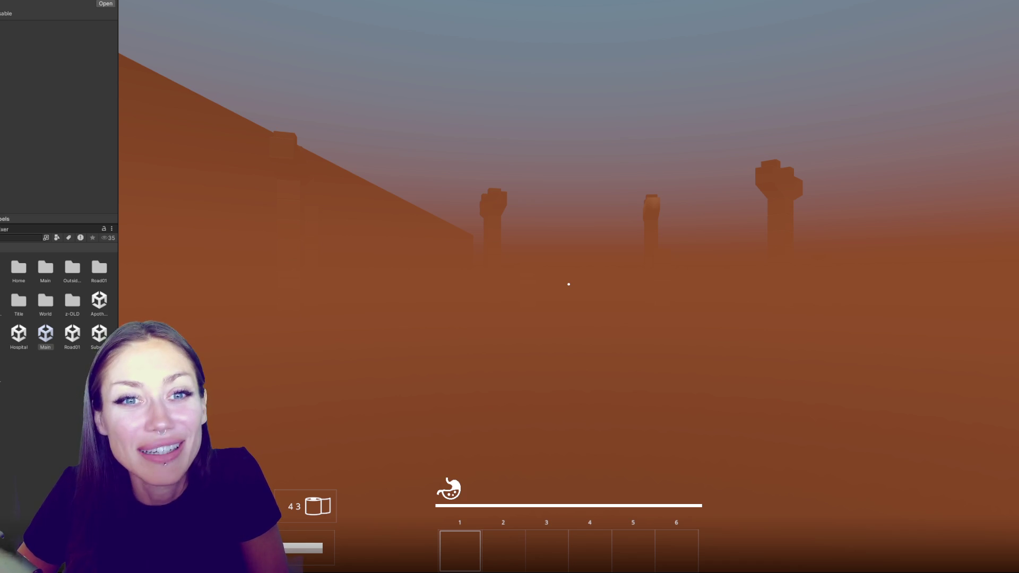
Step: Open the scene asset additively alongside Main using Open Scene Additive
{"action": "right_click", "coordinate": [1, 340]}
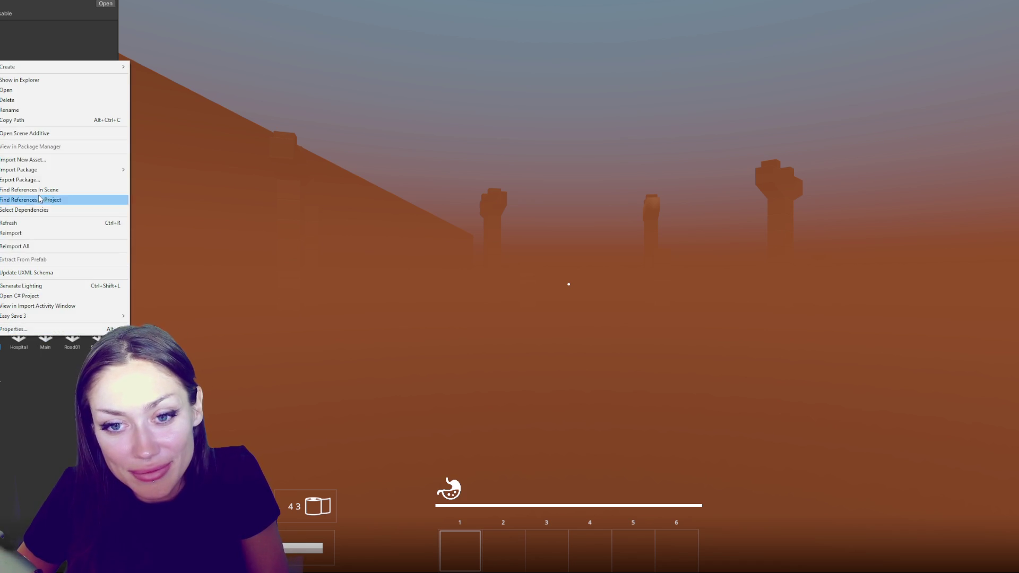
{"action": "left_click", "coordinate": [32, 133]}
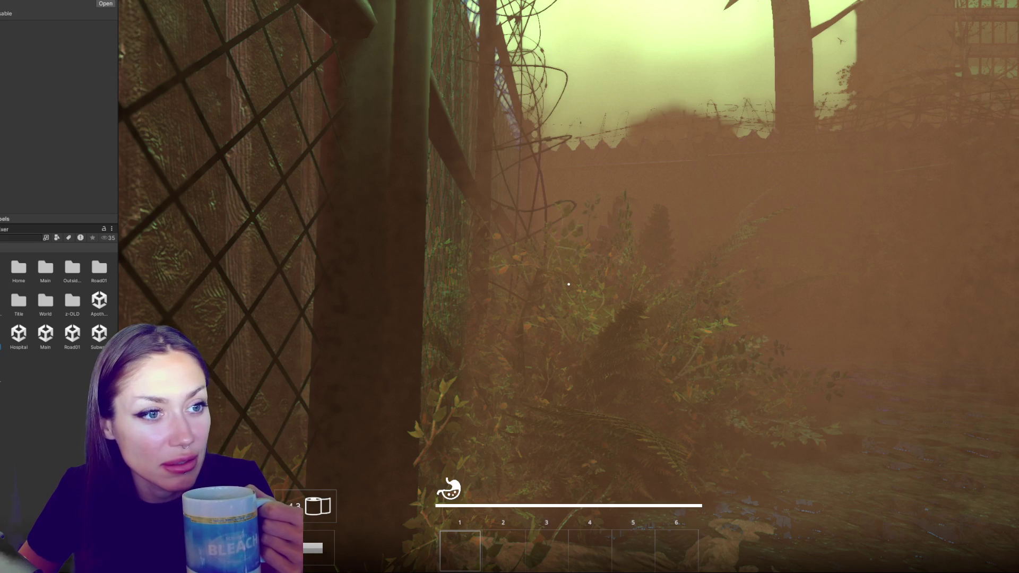
Step: Bring the Chrome window with the Huntsman Steam page to the front
{"action": "key", "text": "alt+Tab"}
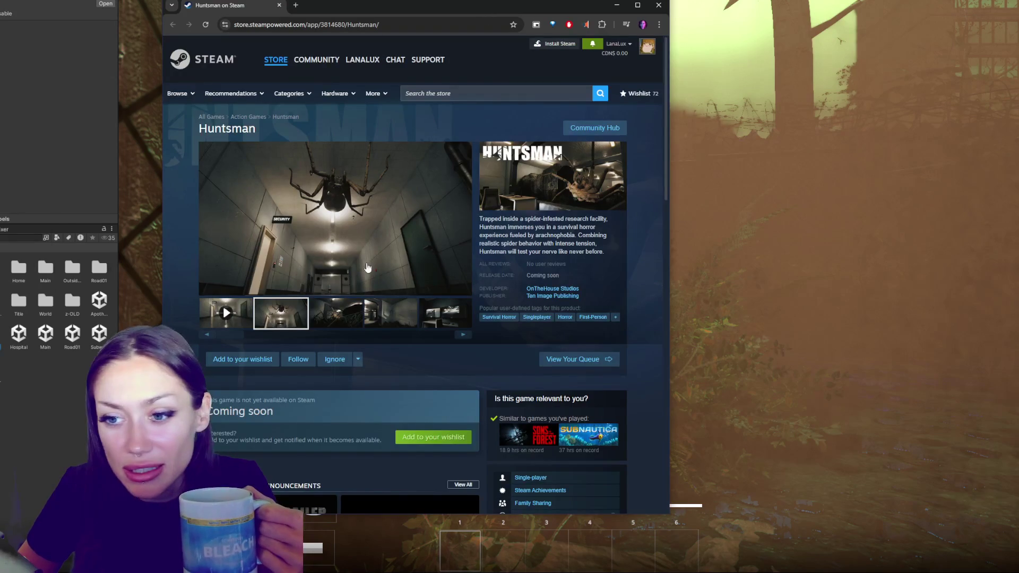
Step: Page through all 9 Huntsman screenshots in the lightbox, then close Chrome to return to Unity
{"action": "left_click", "coordinate": [427, 227]}
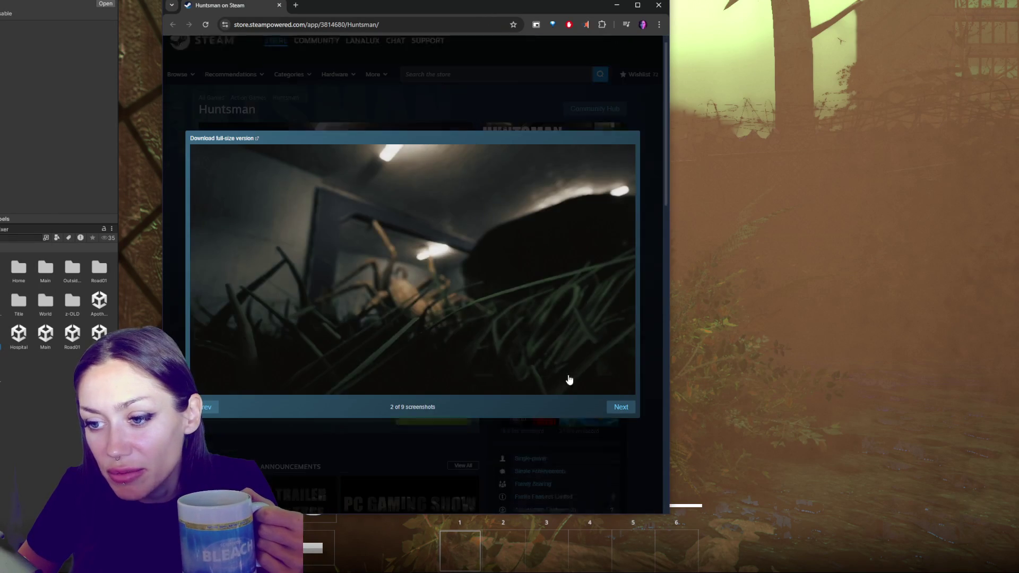
{"action": "left_click", "coordinate": [620, 407]}
{"action": "left_click", "coordinate": [645, 402]}
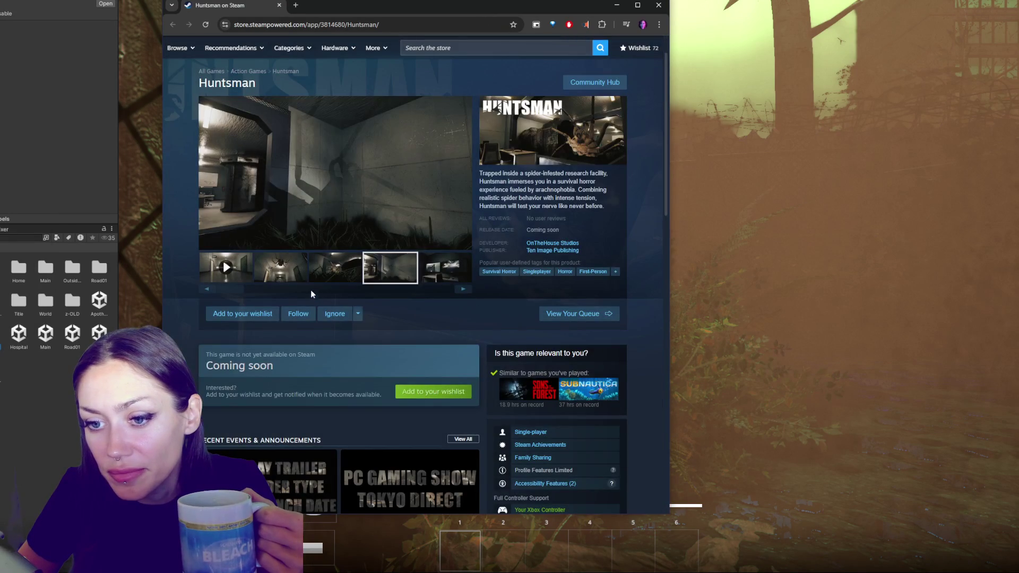
{"action": "left_click", "coordinate": [405, 177]}
{"action": "left_click", "coordinate": [620, 406]}
{"action": "left_click", "coordinate": [620, 406]}
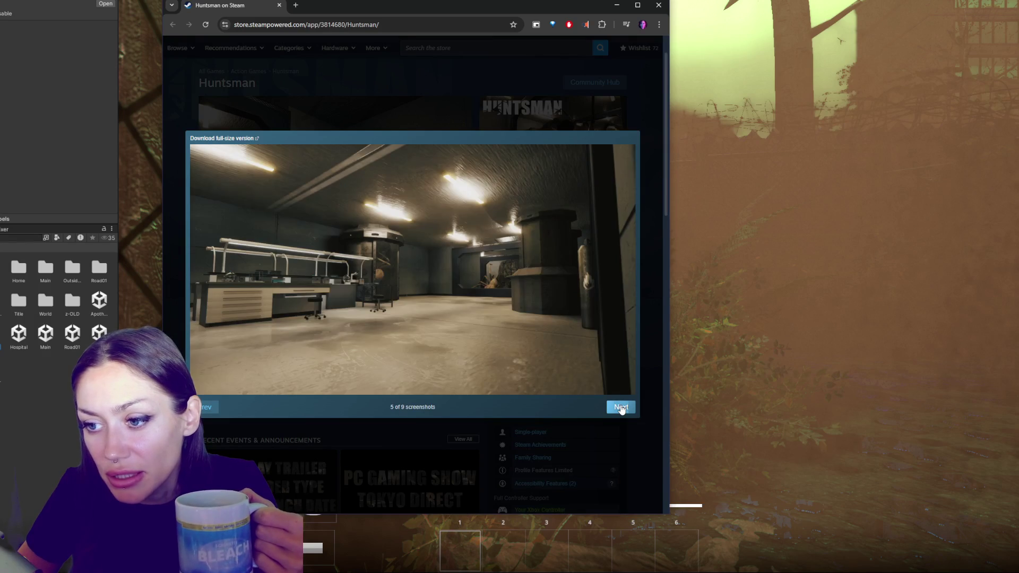
{"action": "left_click", "coordinate": [620, 408]}
{"action": "left_click", "coordinate": [621, 407]}
{"action": "left_click", "coordinate": [621, 407]}
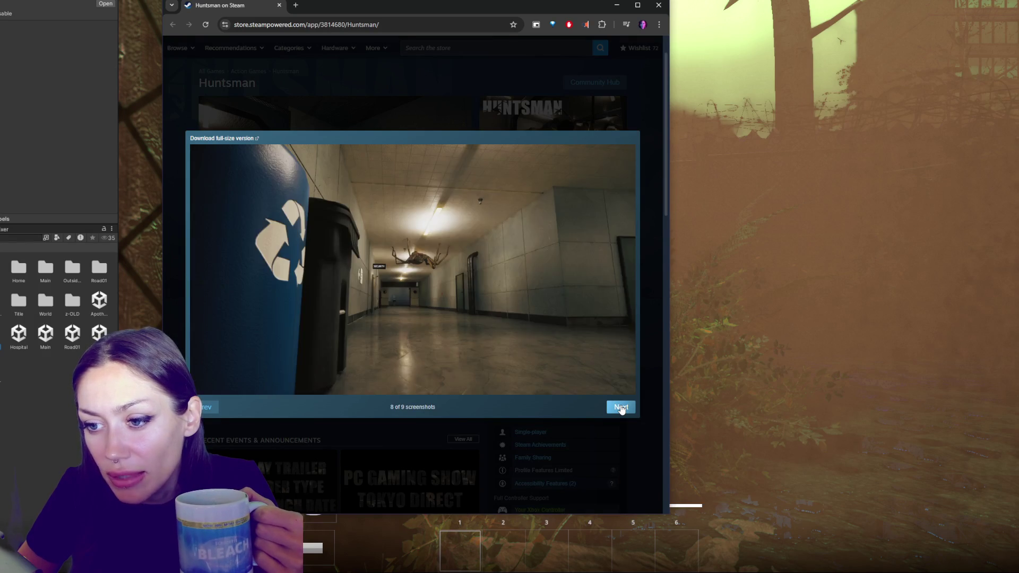
{"action": "left_click", "coordinate": [621, 408]}
{"action": "left_click", "coordinate": [632, 428]}
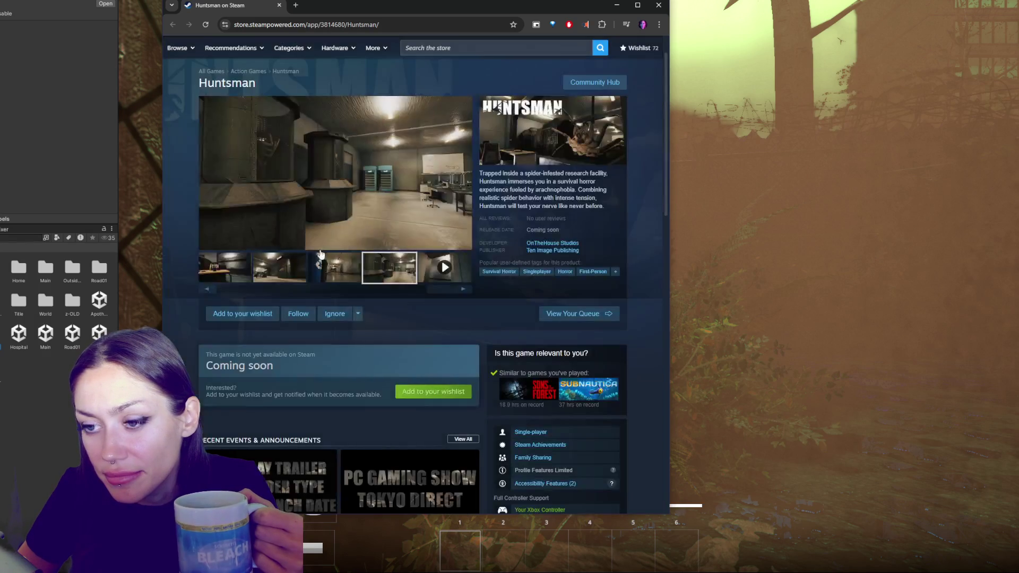
{"action": "left_click", "coordinate": [659, 4]}
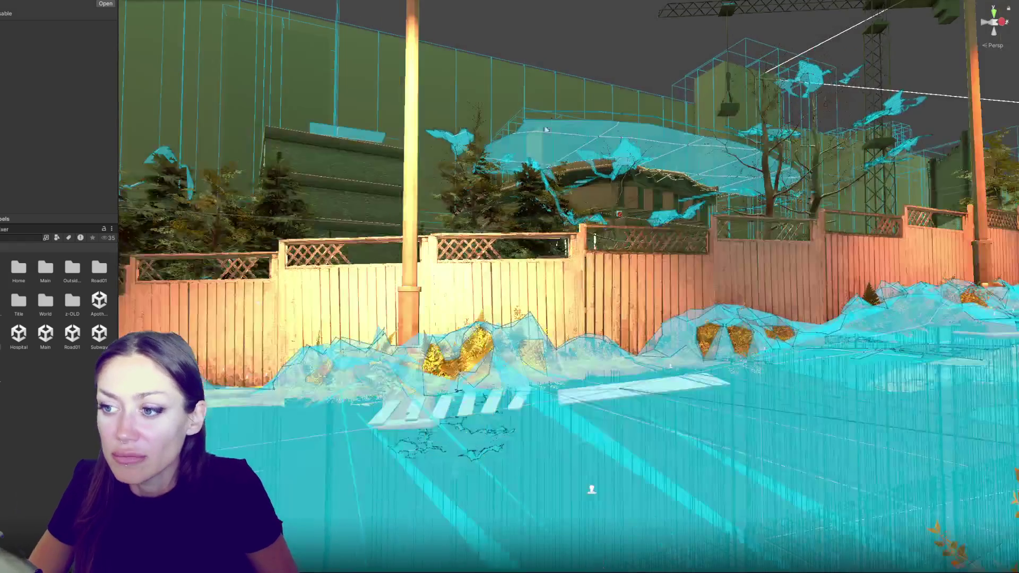
Step: Orbit the Scene view, frame the lamp post, and pull back over the fenced yard
{"action": "left_click_drag", "start_coordinate": [546, 129], "coordinate": [663, 272]}
{"action": "key", "text": "f"}
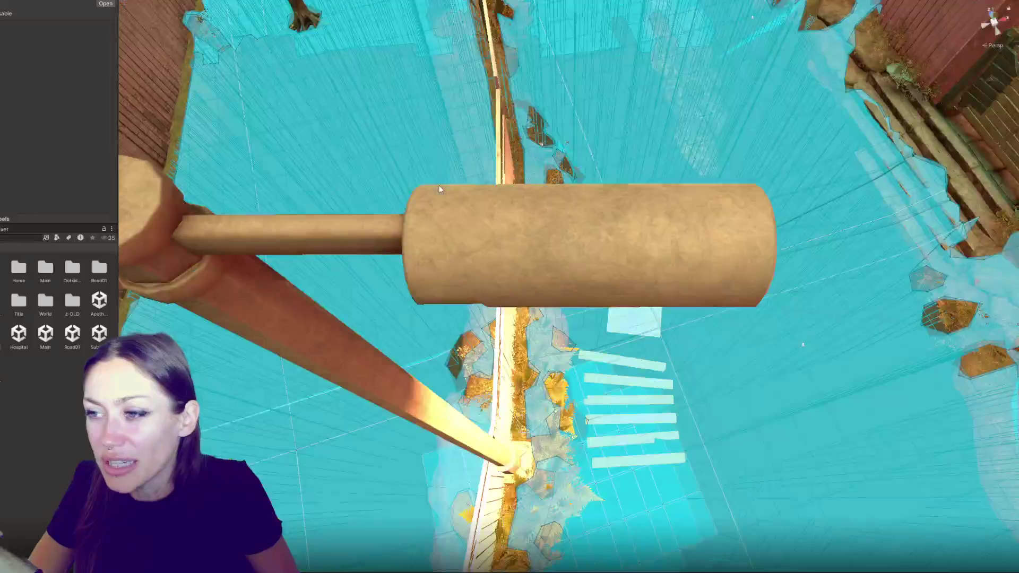
{"action": "scroll", "coordinate": [663, 271], "scroll_direction": "down", "scroll_amount": 5}
{"action": "mouse_move", "coordinate": [757, 157]}
{"action": "left_mouse_down"}
{"action": "mouse_move", "coordinate": [764, 202]}
{"action": "mouse_move", "coordinate": [795, 246]}
{"action": "mouse_move", "coordinate": [638, 260]}
{"action": "mouse_move", "coordinate": [681, 309]}
{"action": "left_mouse_up"}
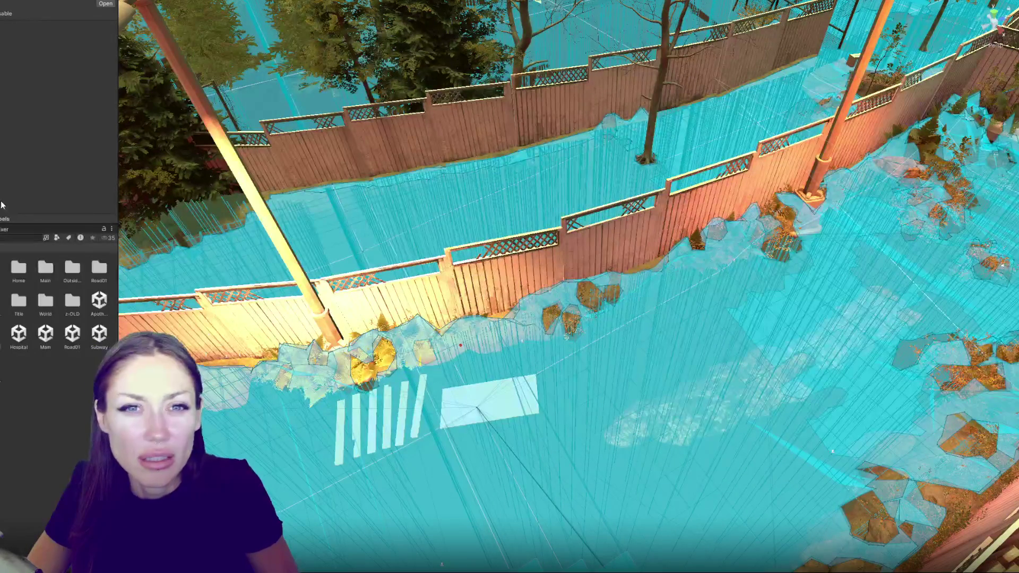
Step: Open the version control window from the editor's window list
{"action": "left_click", "coordinate": [160, 1]}
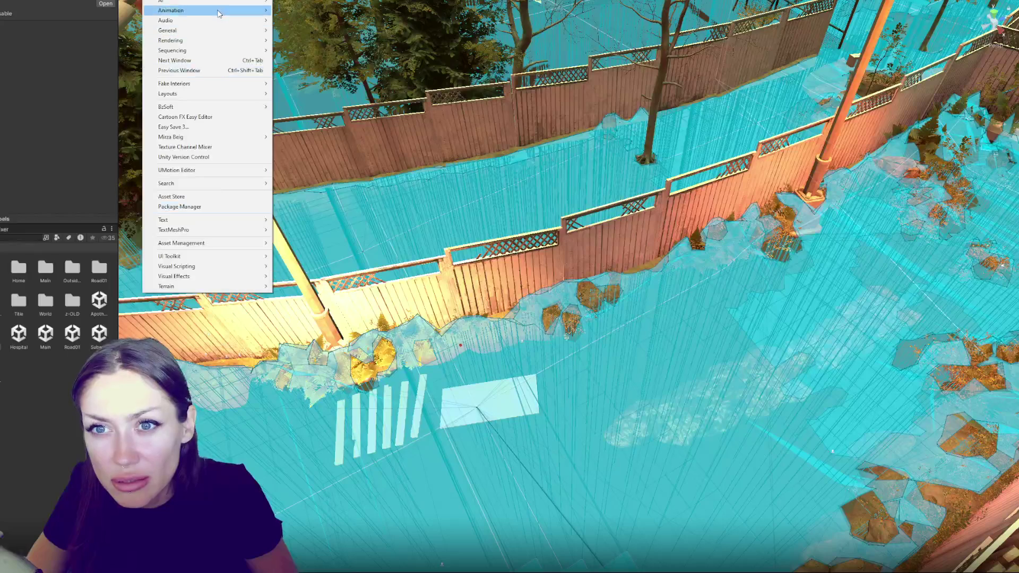
{"action": "mouse_move", "coordinate": [212, 98]}
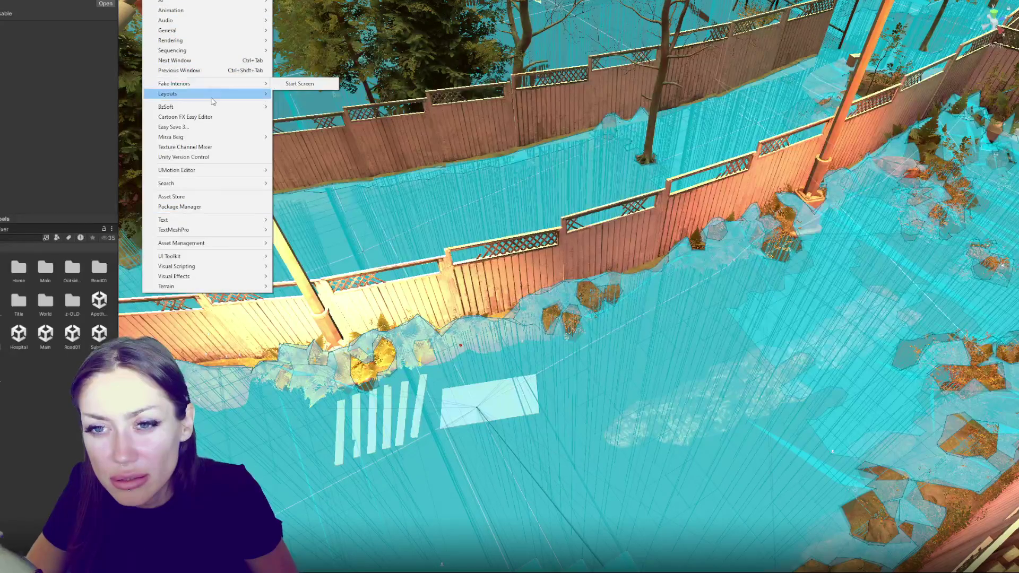
{"action": "left_click", "coordinate": [202, 158]}
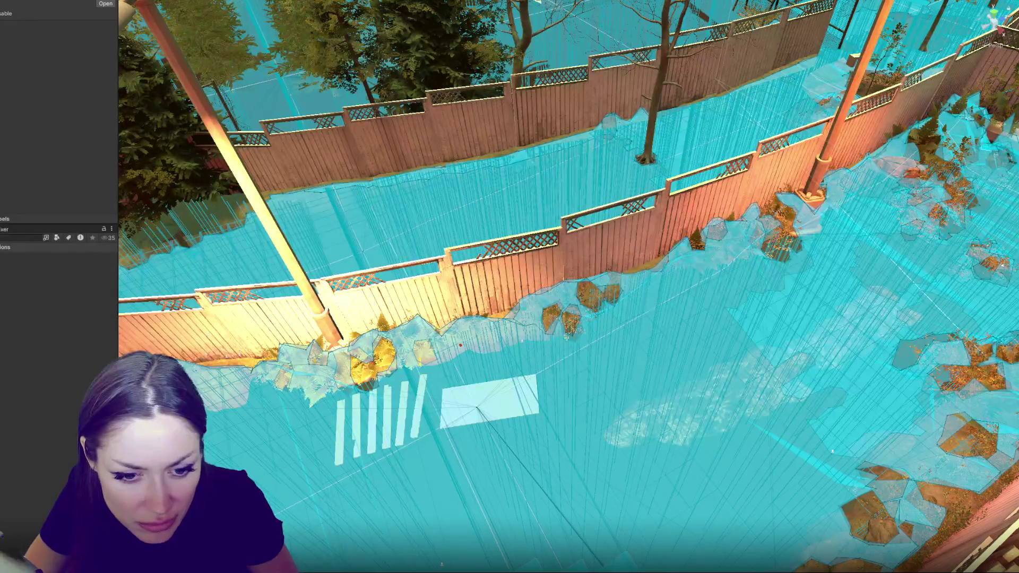
Step: From the Characters folder, open the Character Template's Talking script in the code editor
{"action": "left_click", "coordinate": [1, 264]}
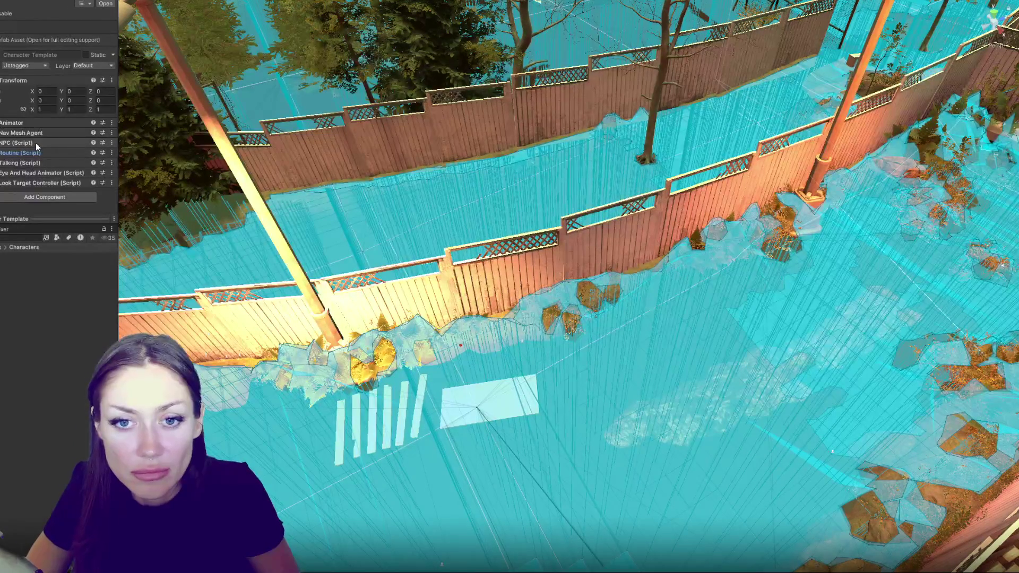
{"action": "left_click", "coordinate": [21, 163]}
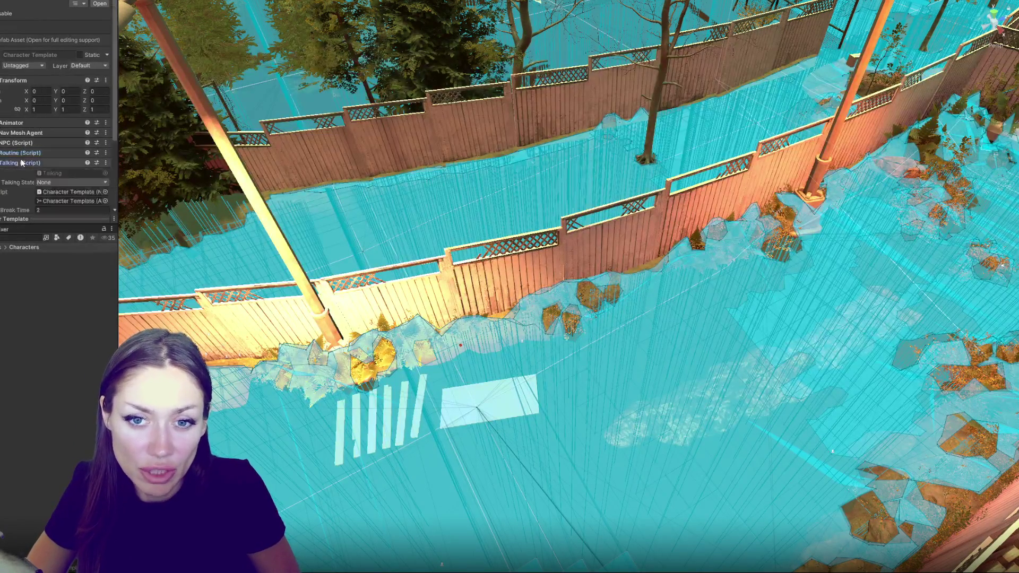
{"action": "left_click", "coordinate": [73, 173]}
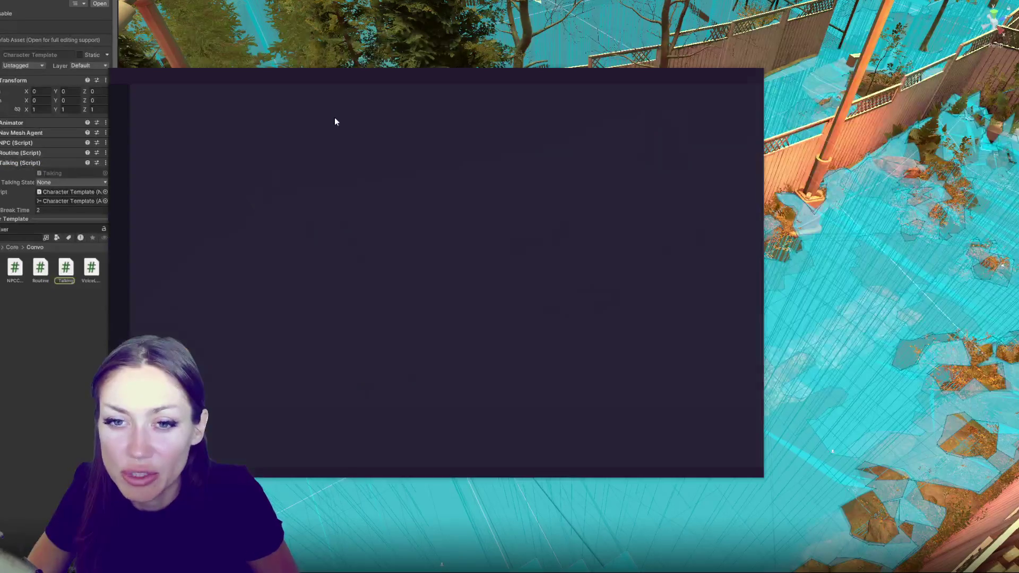
Step: Select and scroll through the whole Talking.cs script in Visual Studio Code
{"action": "mouse_move", "coordinate": [161, 114]}
{"action": "left_mouse_down"}
{"action": "mouse_move", "coordinate": [340, 302]}
{"action": "mouse_move", "coordinate": [345, 430]}
{"action": "mouse_move", "coordinate": [360, 428]}
{"action": "left_mouse_up"}
{"action": "scroll", "coordinate": [345, 430], "scroll_direction": "down", "scroll_amount": 15}
{"action": "scroll", "coordinate": [360, 428], "scroll_direction": "down", "scroll_amount": 15}
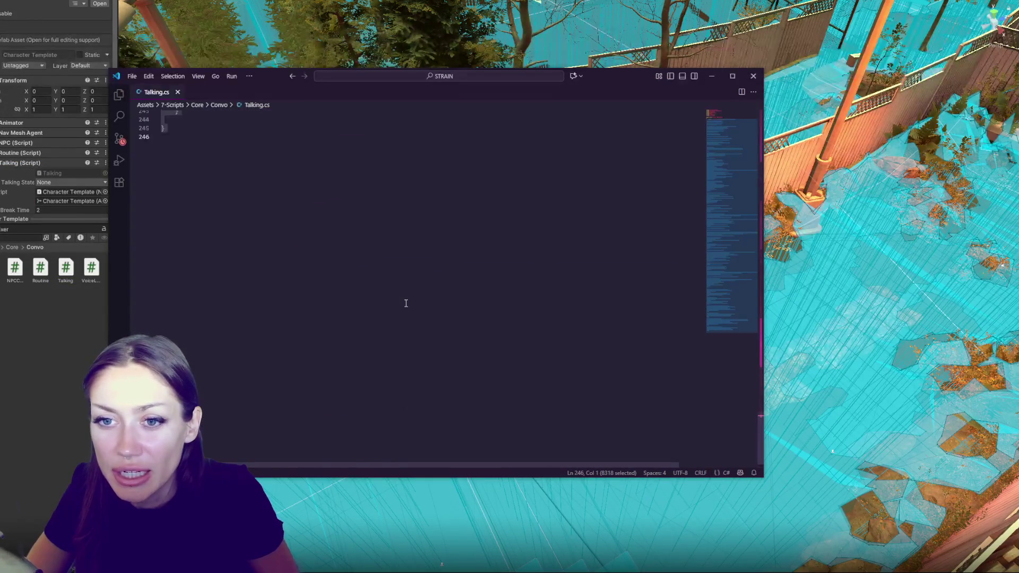
{"action": "scroll", "coordinate": [404, 303], "scroll_direction": "up", "scroll_amount": 3}
{"action": "left_click_drag", "start_coordinate": [405, 303], "coordinate": [203, 187]}
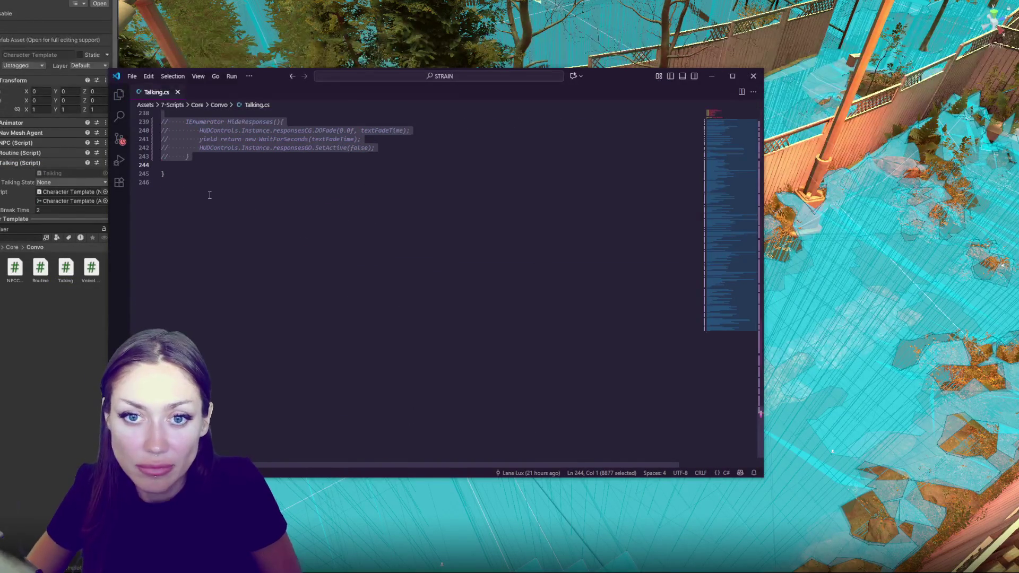
Step: Open the Routine script from the Characters prefab, select all its code, then return to Unity
{"action": "left_click", "coordinate": [35, 332]}
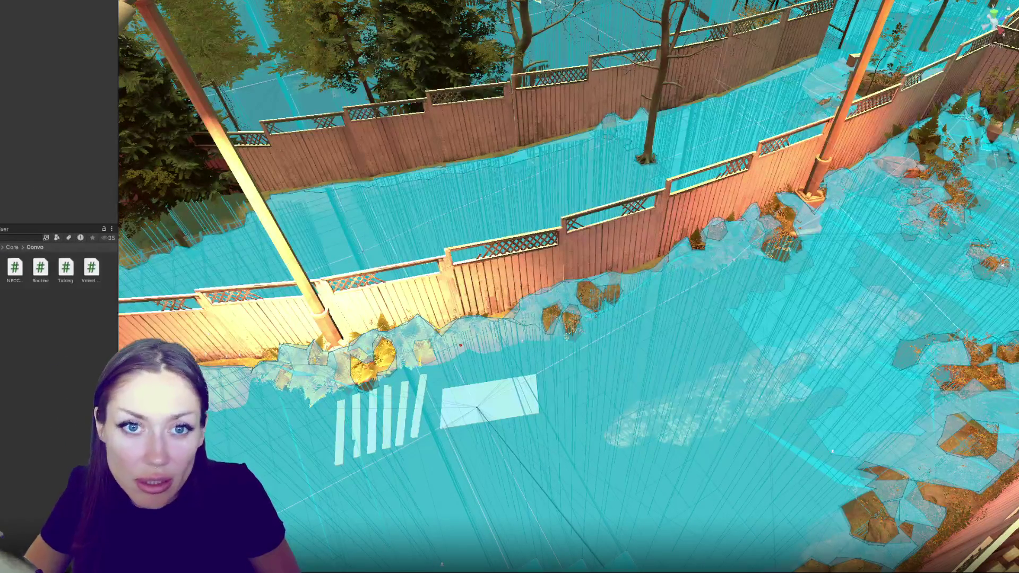
{"action": "left_click", "coordinate": [24, 247]}
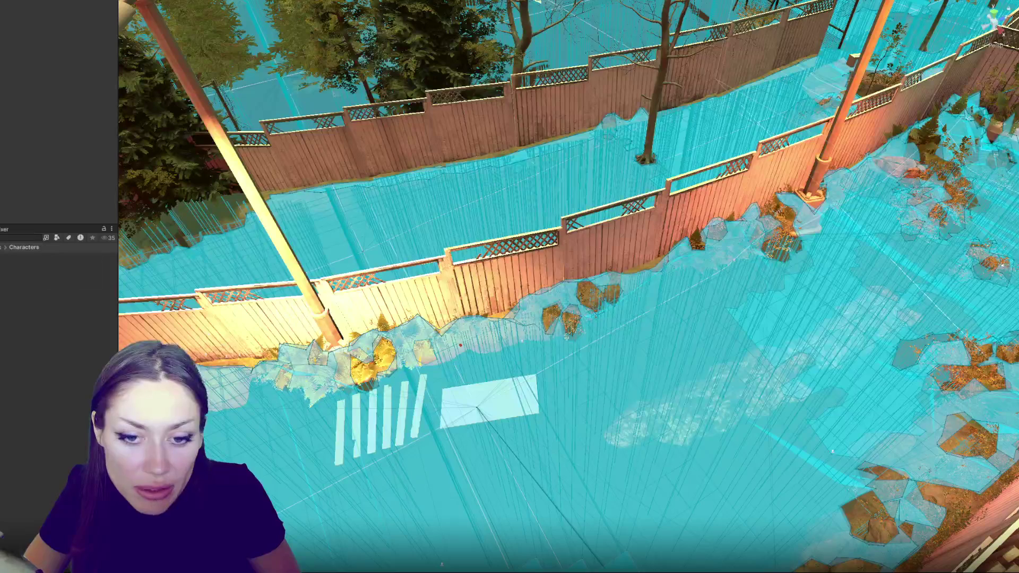
{"action": "left_click", "coordinate": [21, 154]}
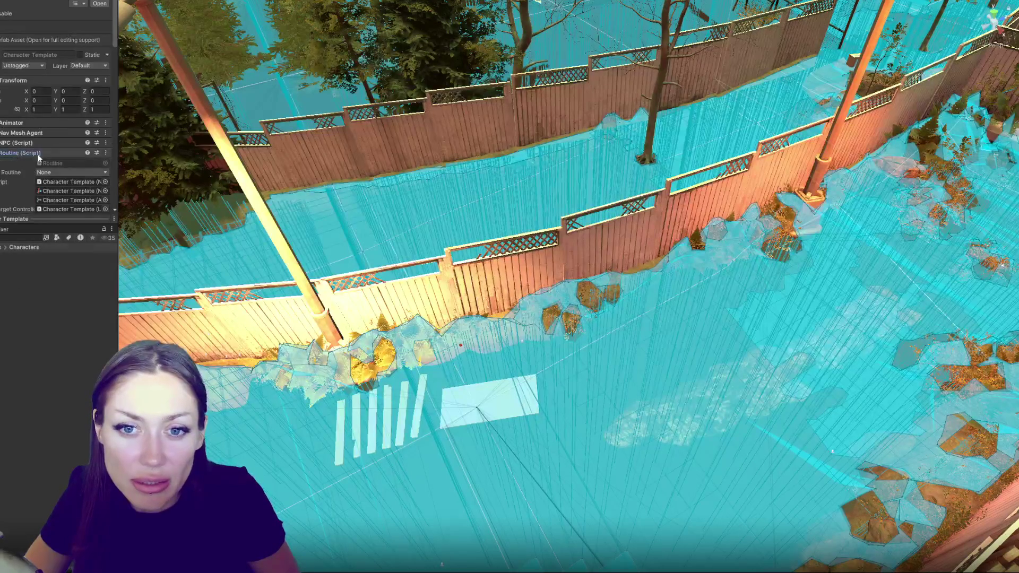
{"action": "double_click", "coordinate": [62, 162]}
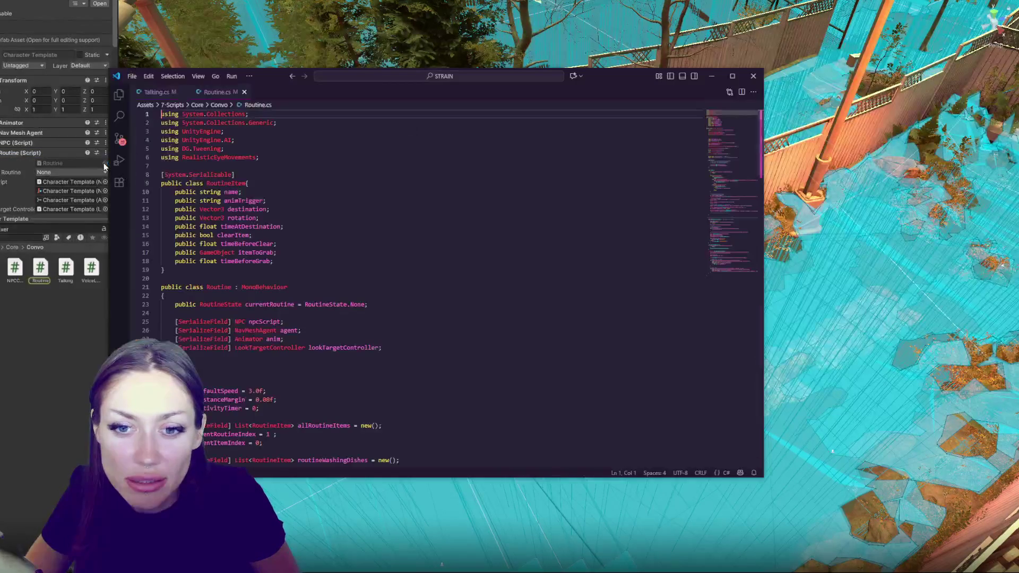
{"action": "scroll", "coordinate": [191, 314], "scroll_direction": "down", "scroll_amount": 15}
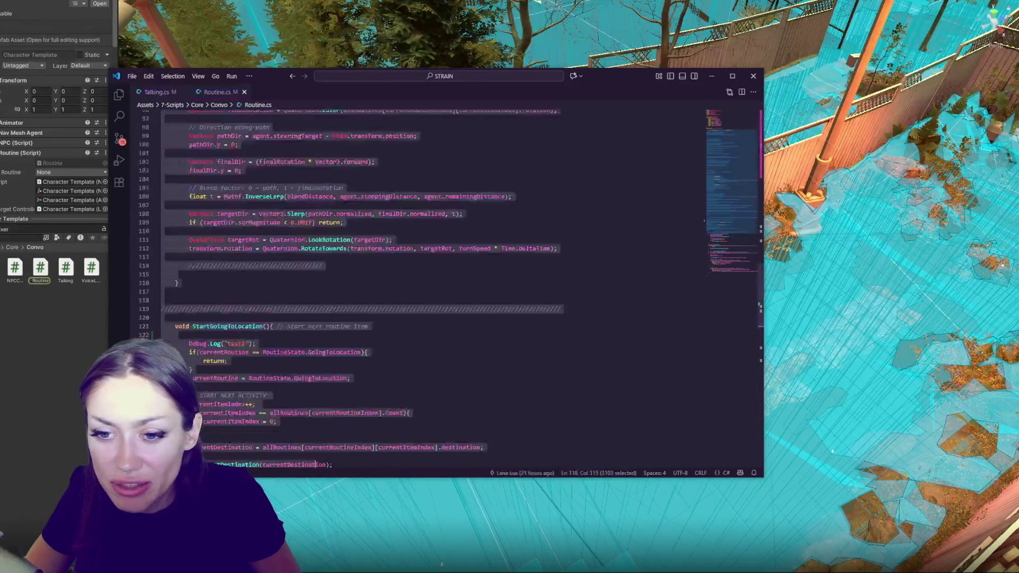
{"action": "left_click", "coordinate": [271, 187], "text": "shift"}
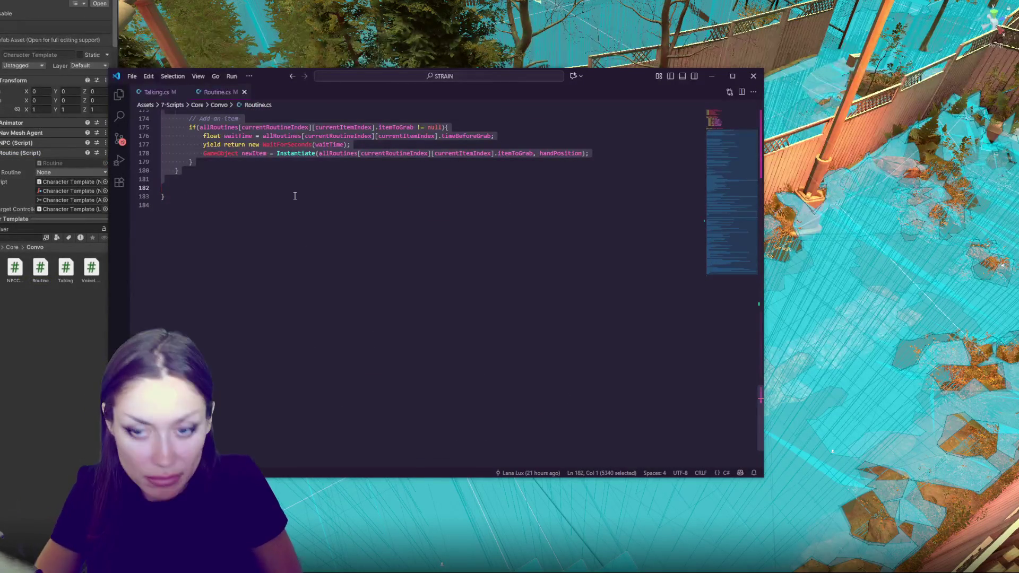
{"action": "left_click", "coordinate": [69, 308]}
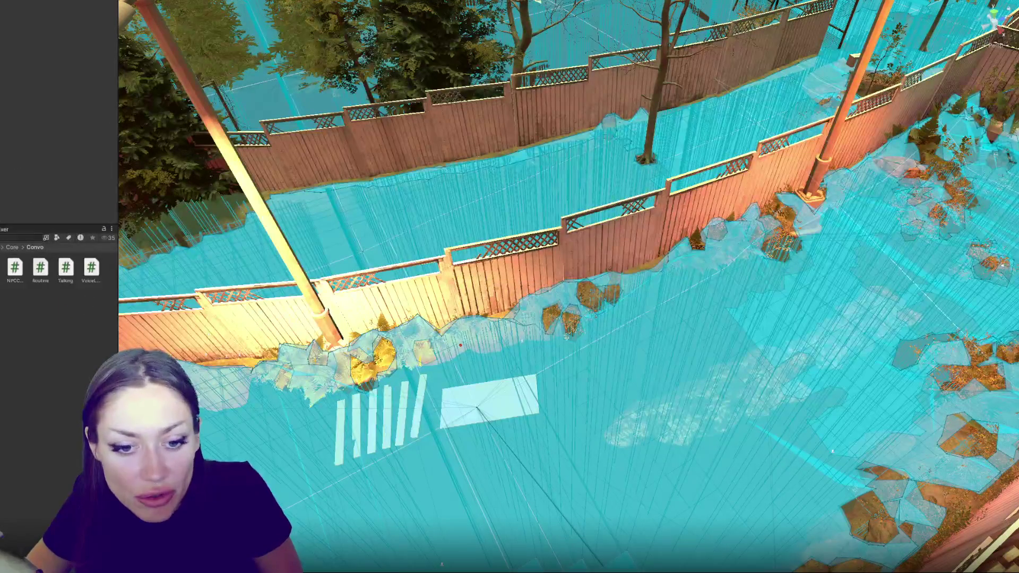
Step: Open the Scenes folder, narrow the Project panel, and start the game in Sand Box Mode
{"action": "left_click", "coordinate": [21, 247]}
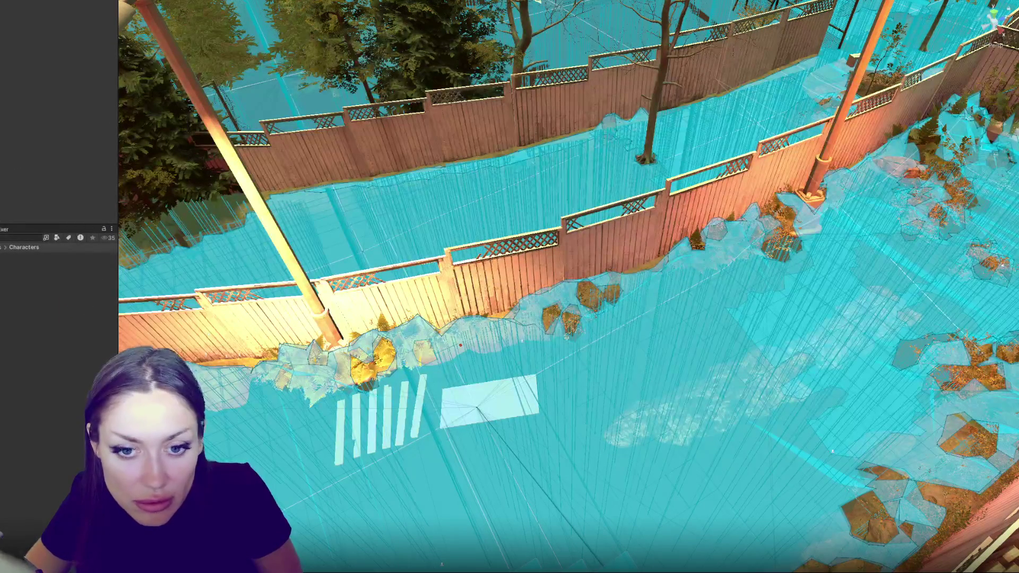
{"action": "left_click", "coordinate": [2, 255]}
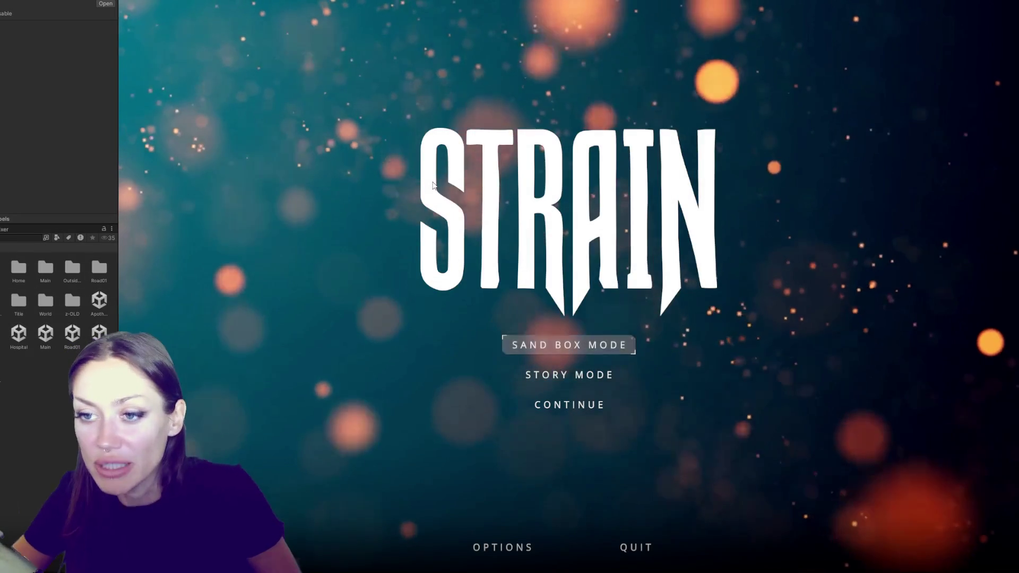
{"action": "left_click_drag", "start_coordinate": [119, 159], "coordinate": [25, 159]}
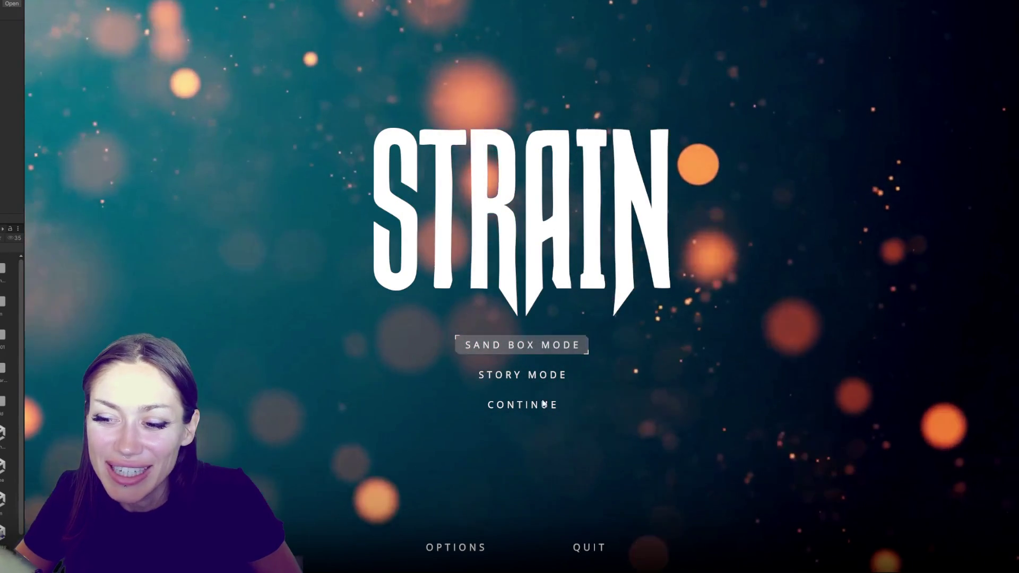
{"action": "left_click", "coordinate": [555, 351]}
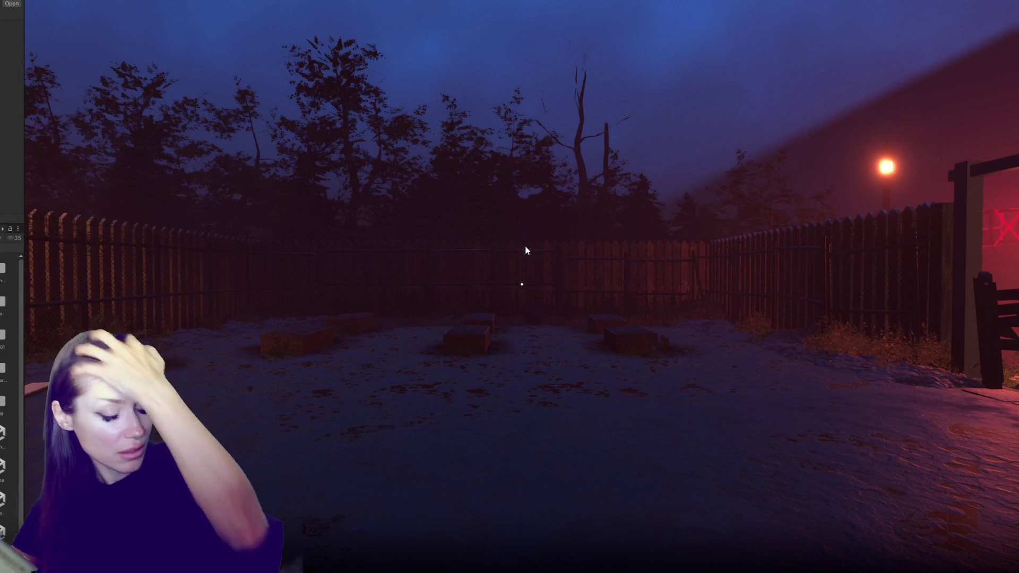
Step: Walk through the yard to the figure by the fence, checking the pause menu's task list
{"action": "key", "text": "d"}
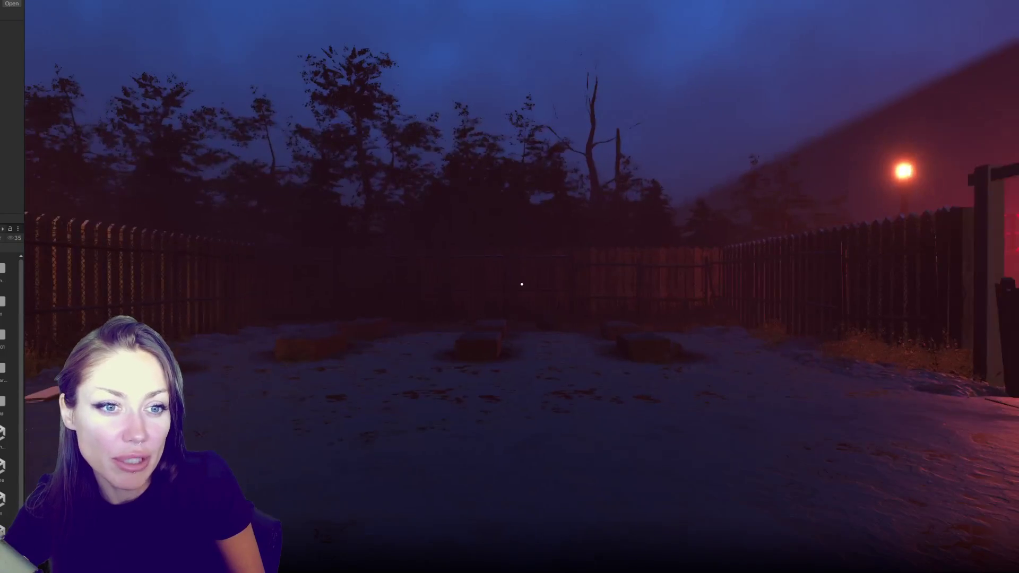
{"action": "key", "text": "Escape"}
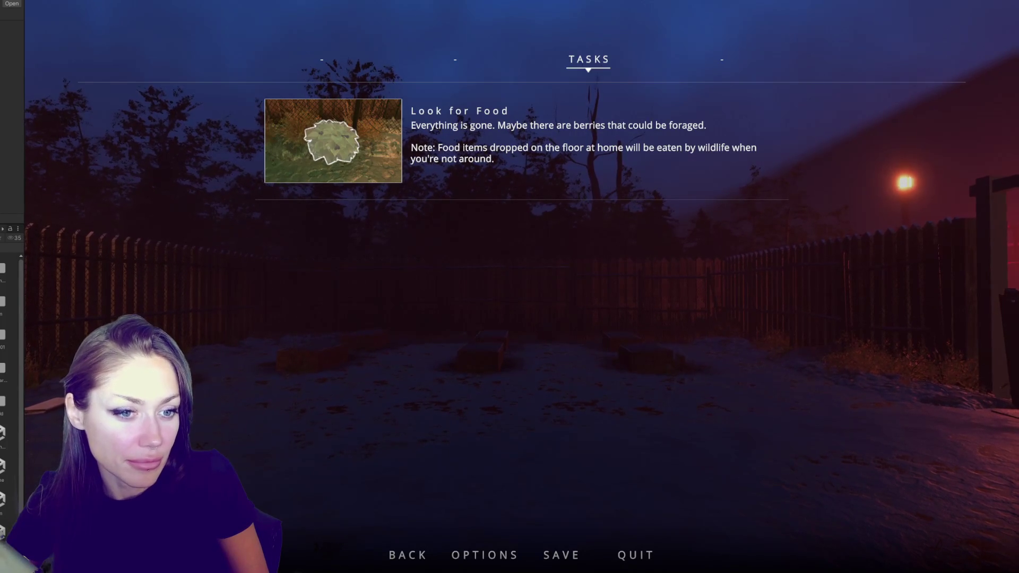
{"action": "key", "text": "Escape"}
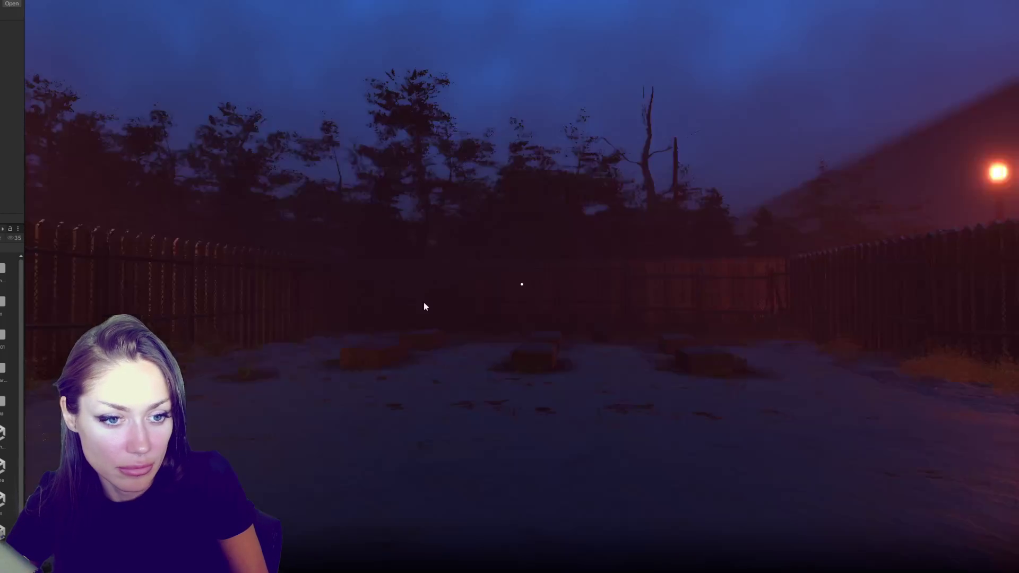
{"action": "mouse_move", "coordinate": [521, 284]}
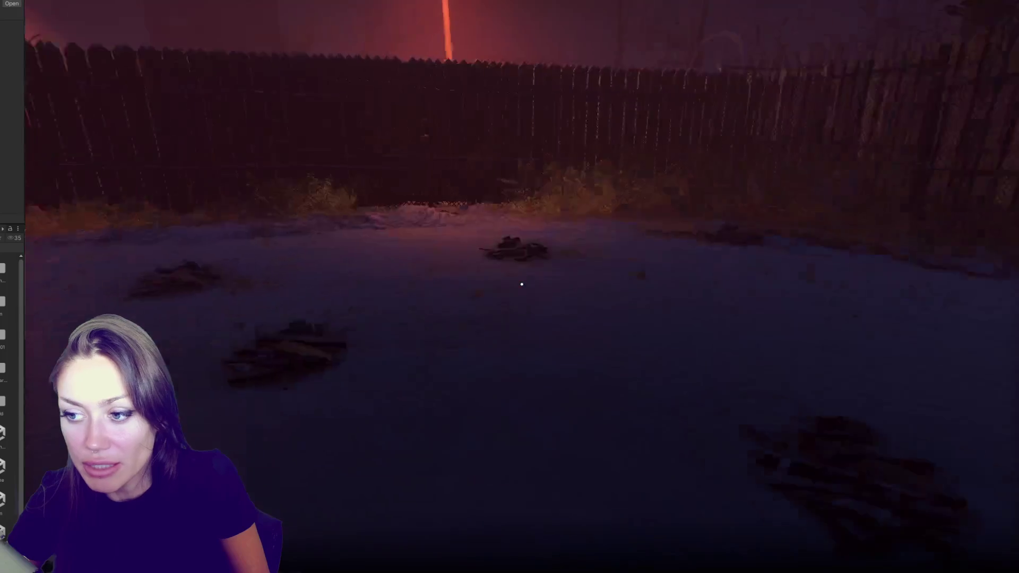
{"action": "key", "text": "w"}
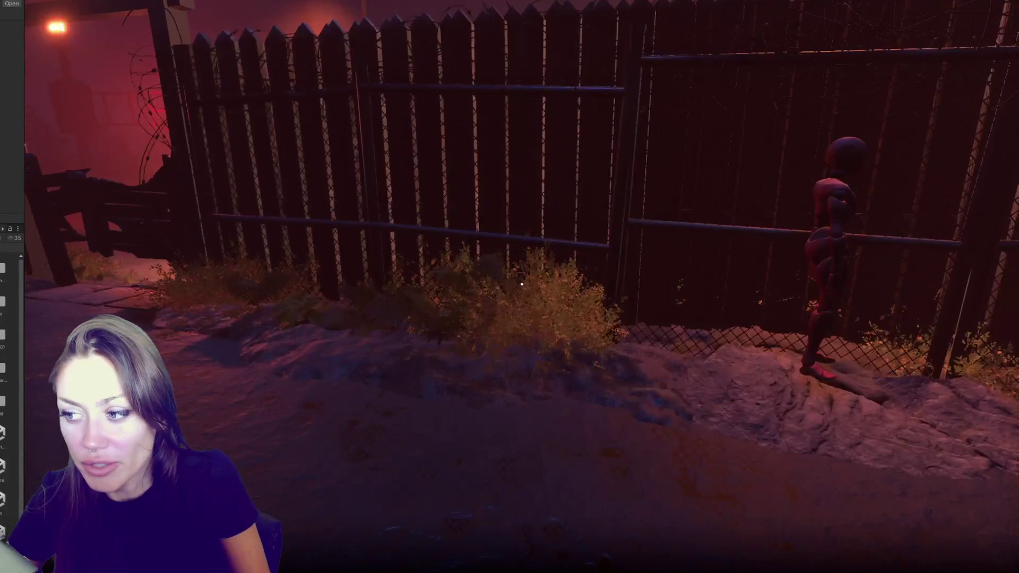
{"action": "key", "text": "w"}
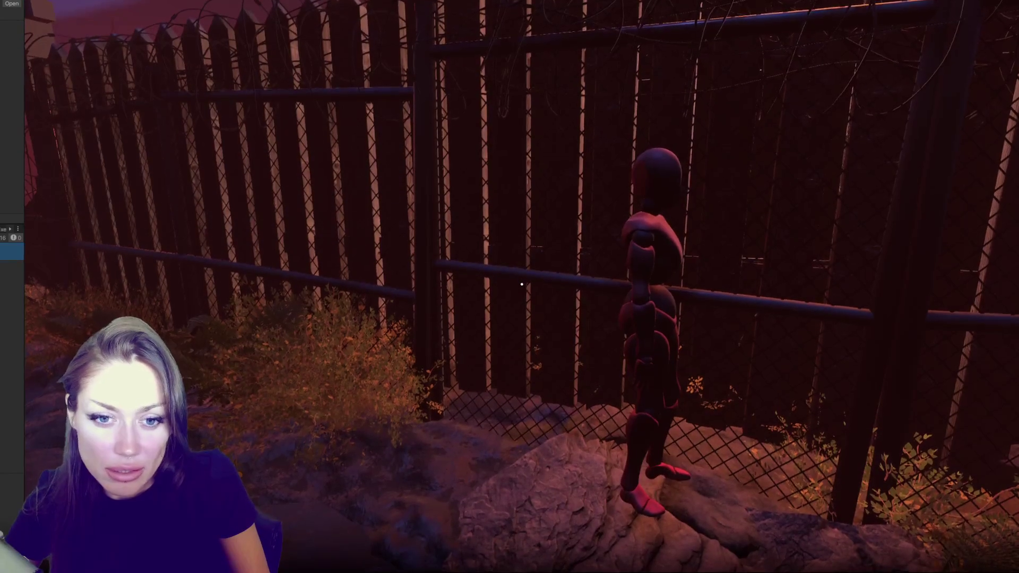
Step: Release the game's input capture and bring up NPC.cs in Visual Studio Code
{"action": "left_click", "coordinate": [287, 150]}
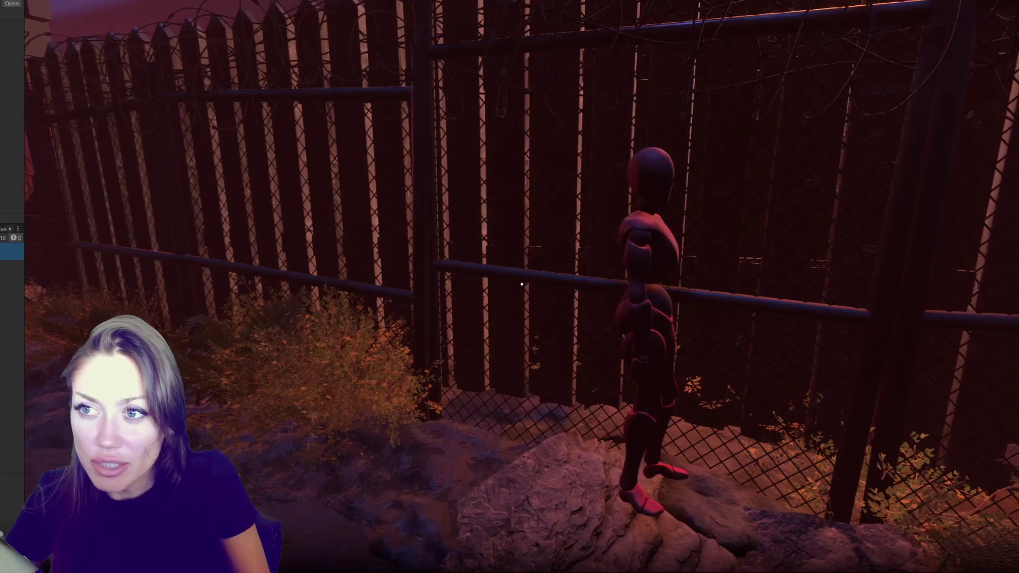
{"action": "key", "text": "Escape"}
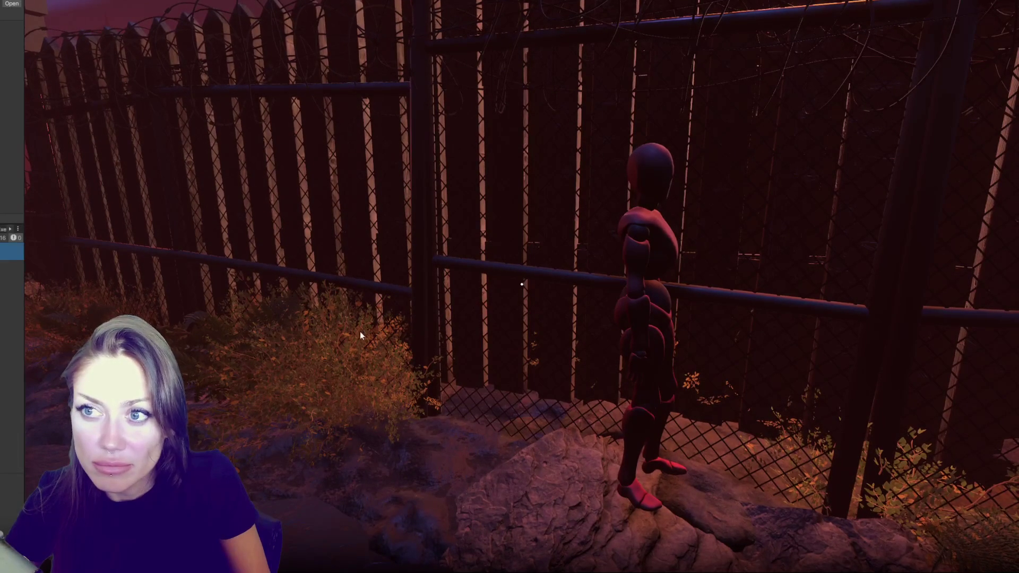
{"action": "key", "text": "alt+Tab"}
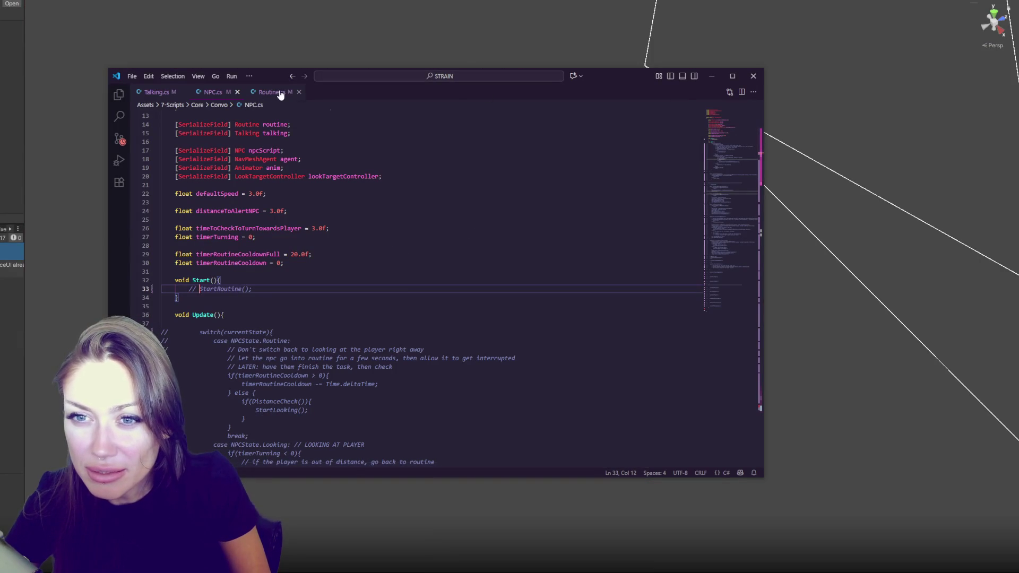
Step: In NPC.cs, restore the StartRoutine call, uncomment the Update code, and save
{"action": "left_click", "coordinate": [156, 91]}
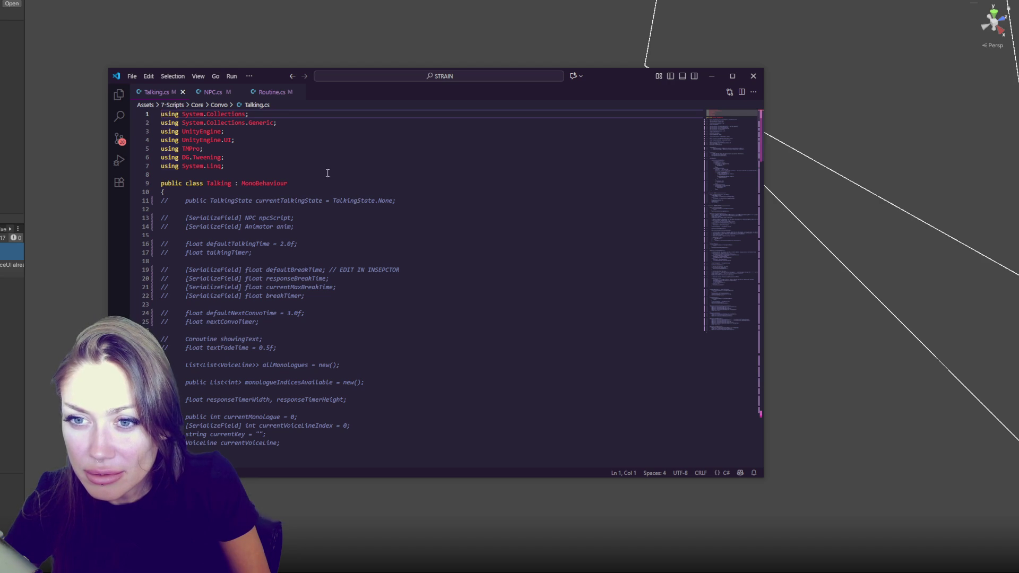
{"action": "left_click", "coordinate": [215, 92]}
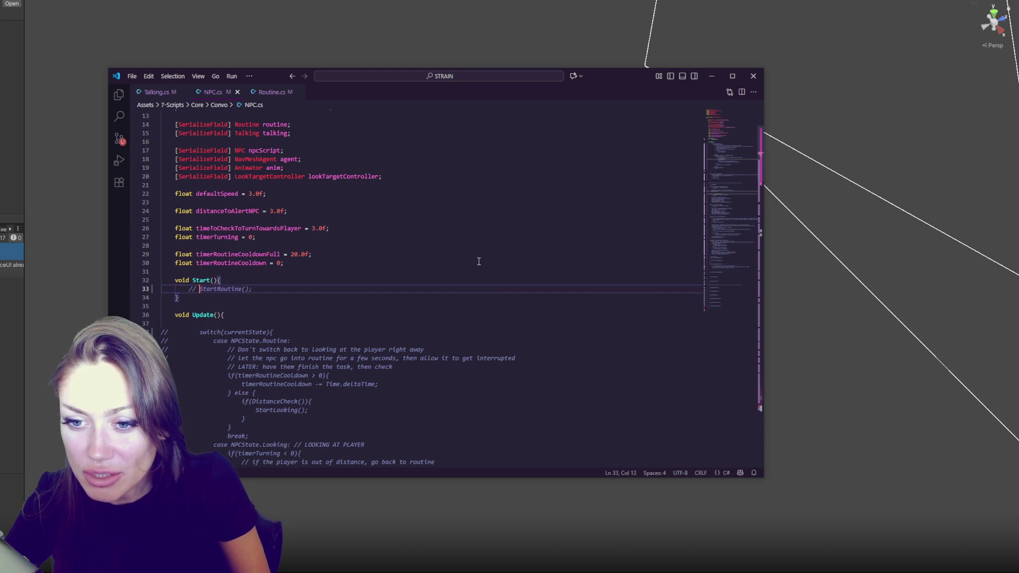
{"action": "key", "text": "BackSpace"}
{"action": "key", "text": "BackSpace"}
{"action": "key", "text": "BackSpace"}
{"action": "scroll", "coordinate": [479, 261], "scroll_direction": "down", "scroll_amount": 3}
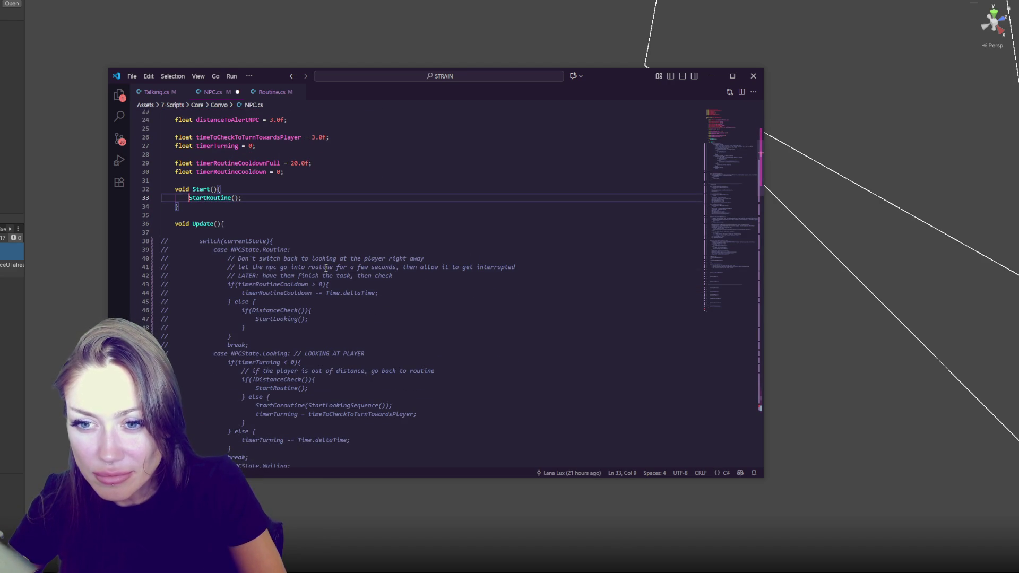
{"action": "scroll", "coordinate": [246, 165], "scroll_direction": "down", "scroll_amount": 3}
{"action": "mouse_move", "coordinate": [246, 172]}
{"action": "left_mouse_down"}
{"action": "mouse_move", "coordinate": [307, 432]}
{"action": "mouse_move", "coordinate": [391, 251]}
{"action": "left_mouse_up"}
{"action": "scroll", "coordinate": [401, 269], "scroll_direction": "up", "scroll_amount": 8}
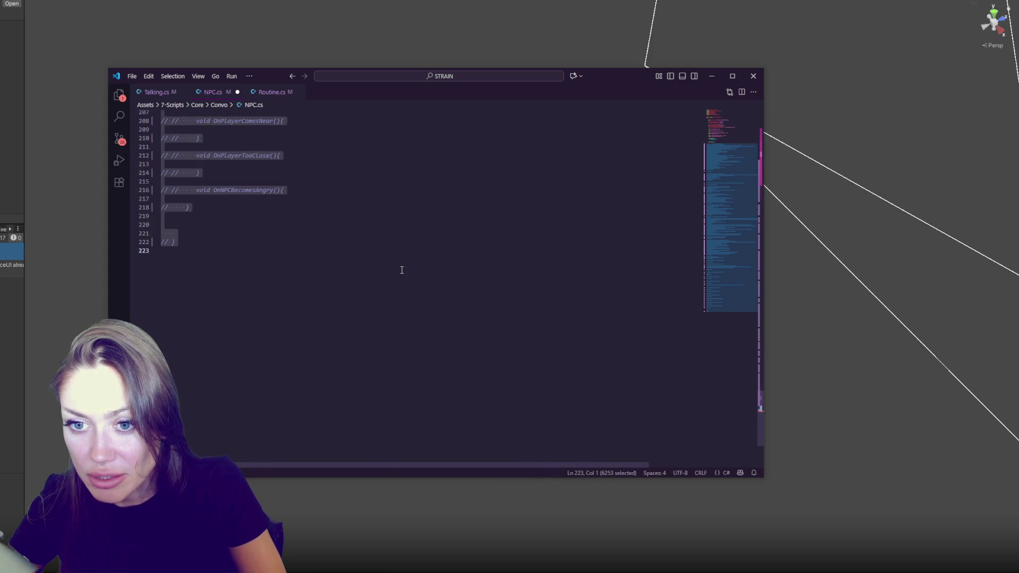
{"action": "mouse_move", "coordinate": [314, 279]}
{"action": "left_mouse_down"}
{"action": "mouse_move", "coordinate": [325, 246]}
{"action": "mouse_move", "coordinate": [348, 252]}
{"action": "left_mouse_up"}
{"action": "scroll", "coordinate": [325, 245], "scroll_direction": "up", "scroll_amount": 15}
{"action": "left_click", "coordinate": [319, 206], "text": "shift"}
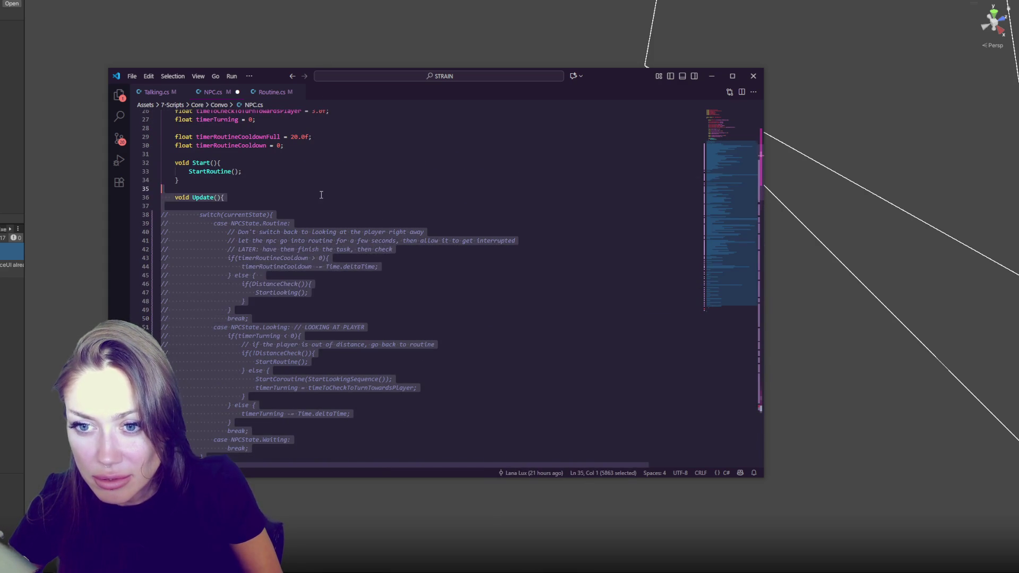
{"action": "key", "text": "ctrl+slash"}
{"action": "left_click", "coordinate": [319, 206]}
{"action": "key", "text": "ctrl+s"}
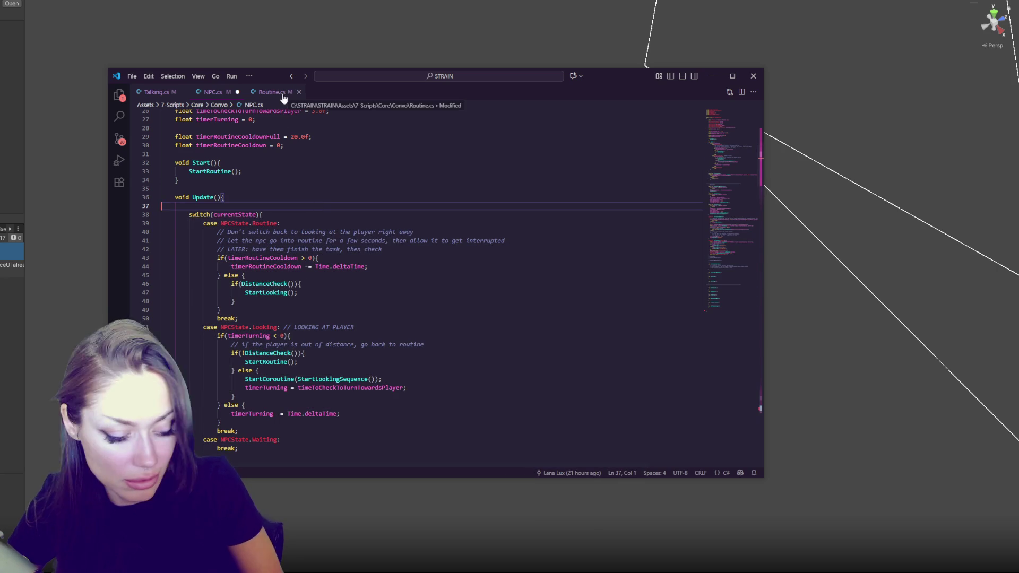
Step: Uncomment Routine.cs from line 23 to the end, then return to Unity
{"action": "left_click", "coordinate": [286, 92]}
{"action": "key", "text": "Escape"}
{"action": "mouse_move", "coordinate": [305, 202]}
{"action": "left_mouse_down"}
{"action": "mouse_move", "coordinate": [287, 243]}
{"action": "mouse_move", "coordinate": [291, 306]}
{"action": "left_mouse_up"}
{"action": "scroll", "coordinate": [289, 297], "scroll_direction": "up", "scroll_amount": 20}
{"action": "key", "text": "ctrl+slash"}
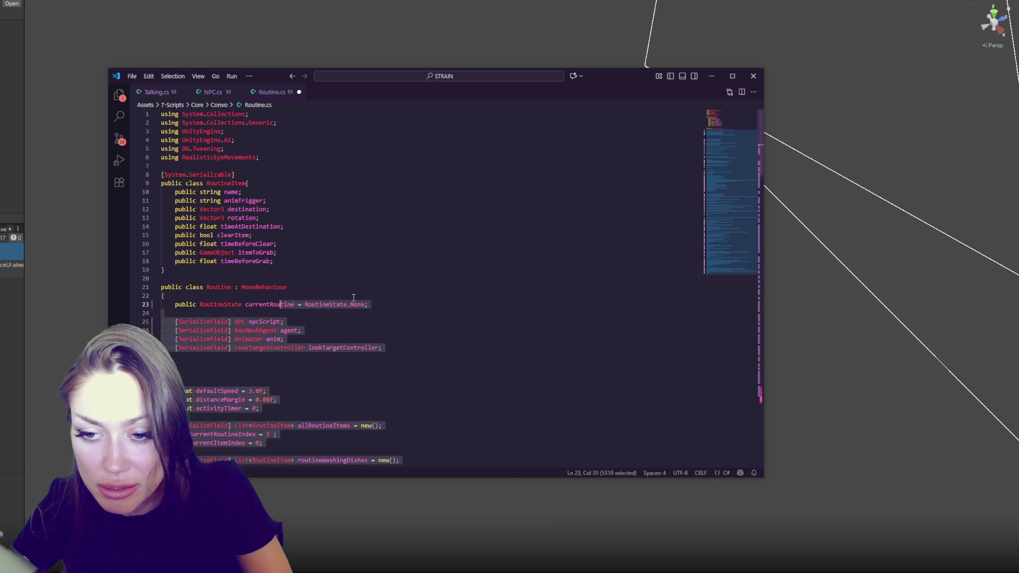
{"action": "left_click", "coordinate": [291, 288]}
{"action": "scroll", "coordinate": [393, 266], "scroll_direction": "down", "scroll_amount": 17}
{"action": "left_click", "coordinate": [388, 255]}
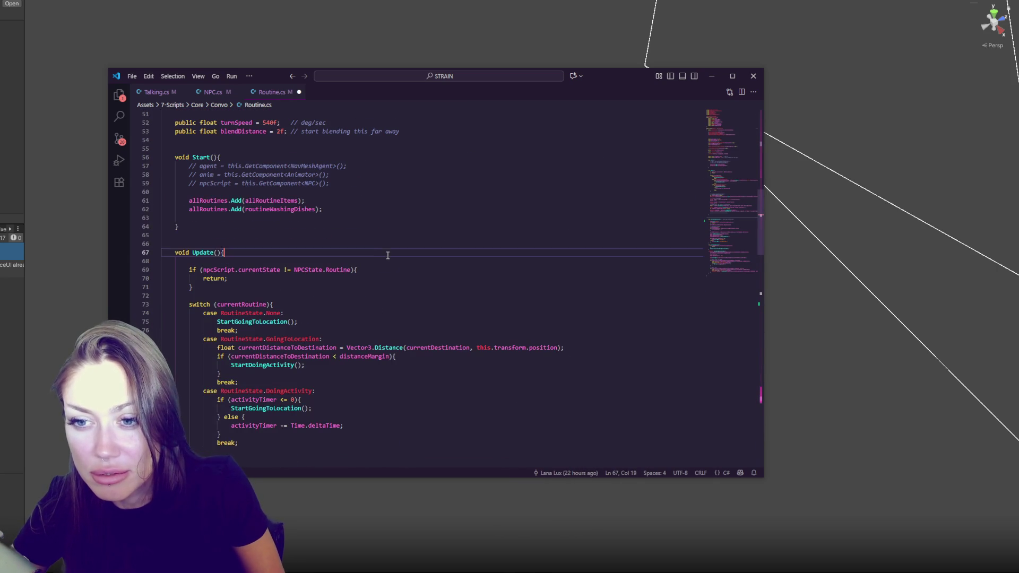
{"action": "scroll", "coordinate": [386, 266], "scroll_direction": "down", "scroll_amount": 6}
{"action": "key", "text": "alt+Tab"}
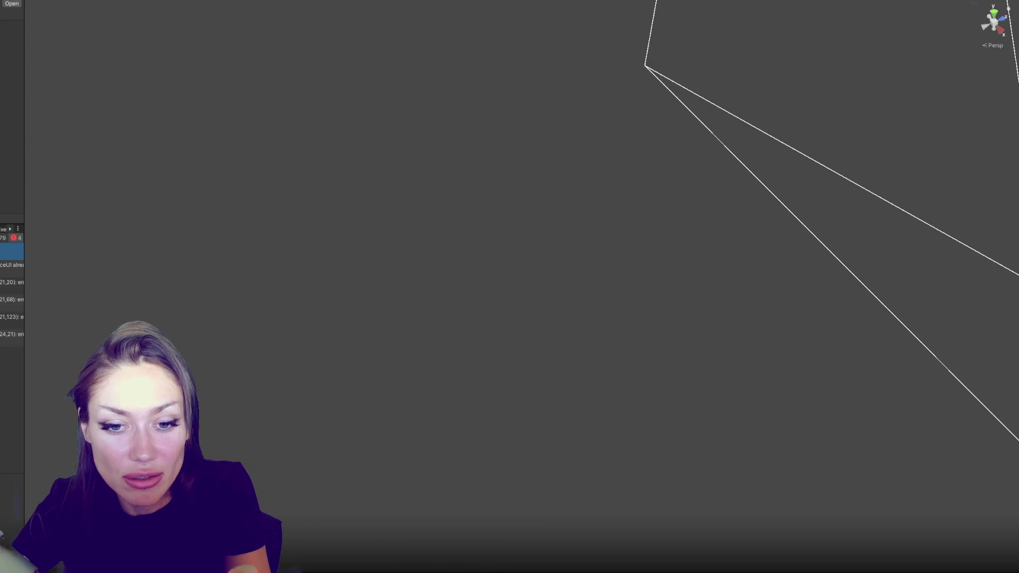
Step: Comment out the monologue check on NPC.cs lines 121–125 and add an UNCOMMENT reminder above it
{"action": "left_click", "coordinate": [12, 282]}
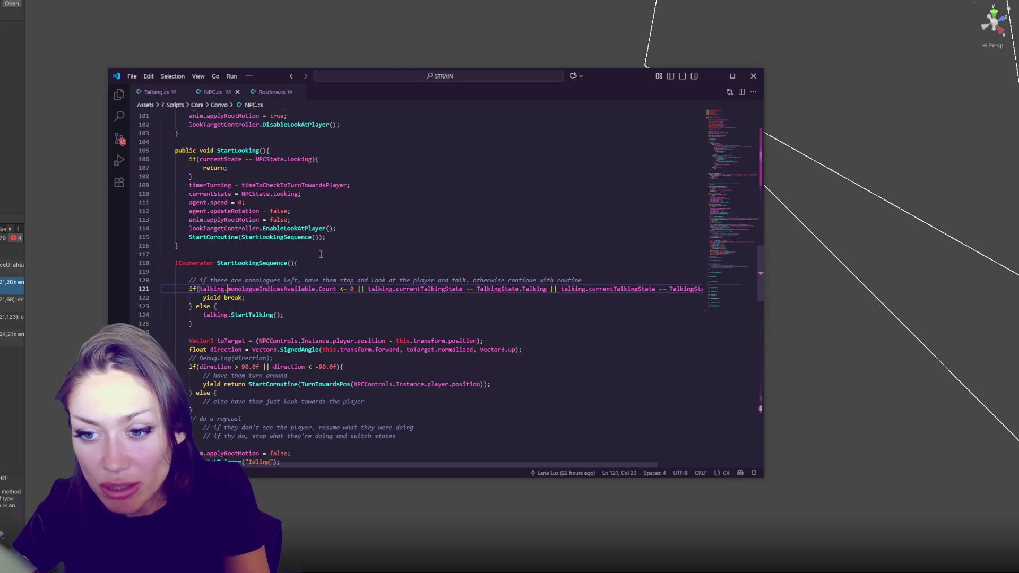
{"action": "left_click", "coordinate": [299, 289]}
{"action": "left_click_drag", "start_coordinate": [226, 292], "coordinate": [193, 323]}
{"action": "key", "text": "ctrl+slash"}
{"action": "left_click", "coordinate": [231, 268]}
{"action": "key", "text": "Return"}
{"action": "key", "text": "Return"}
{"action": "type", "text": "// "}
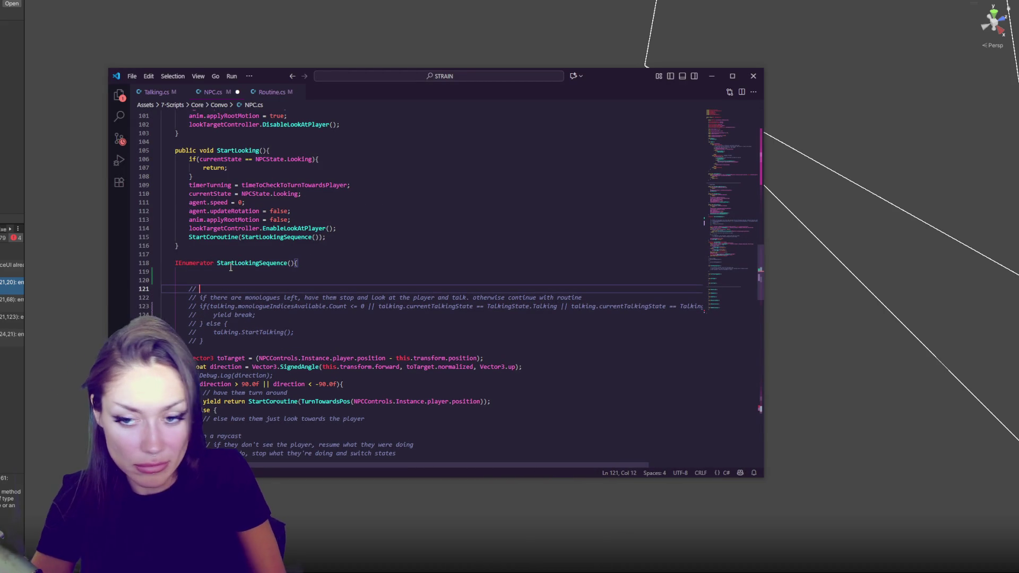
{"action": "type", "text": "UNMOENT"}
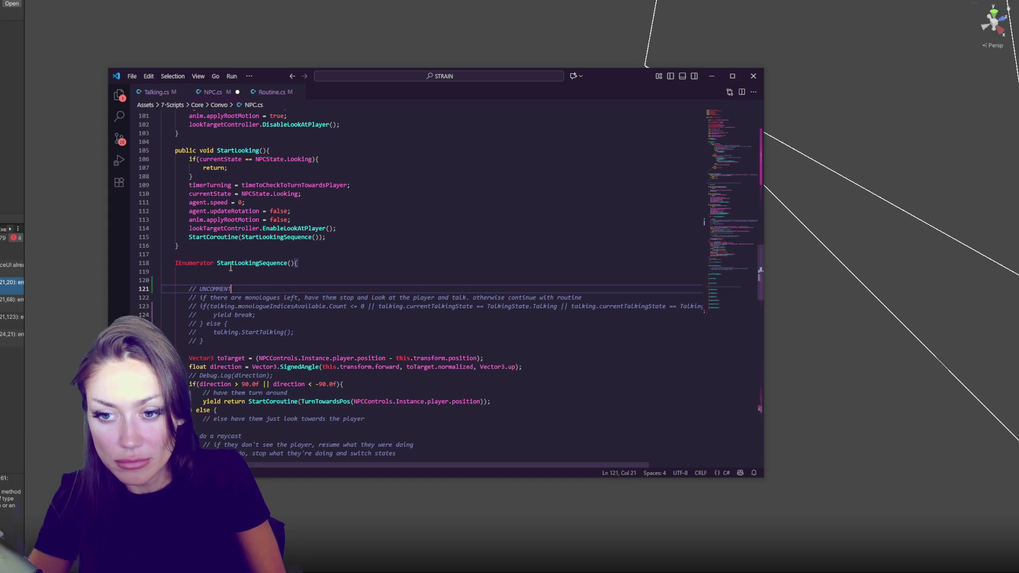
{"action": "key", "text": "shift+Up"}
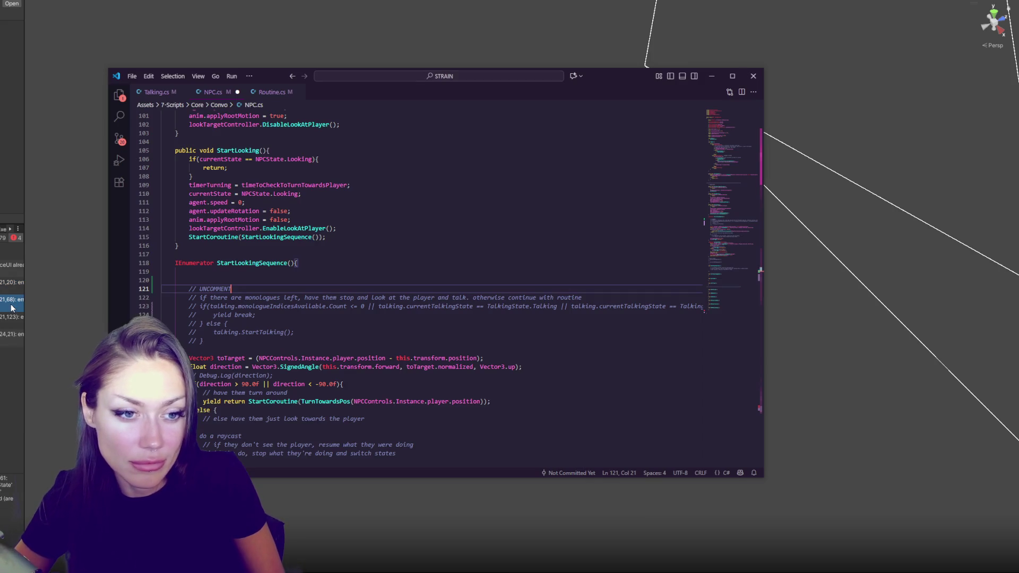
{"action": "left_click", "coordinate": [236, 284]}
Step: Review the remaining compile errors, then return to Unity to recompile and show the Project panel
{"action": "left_click", "coordinate": [11, 317]}
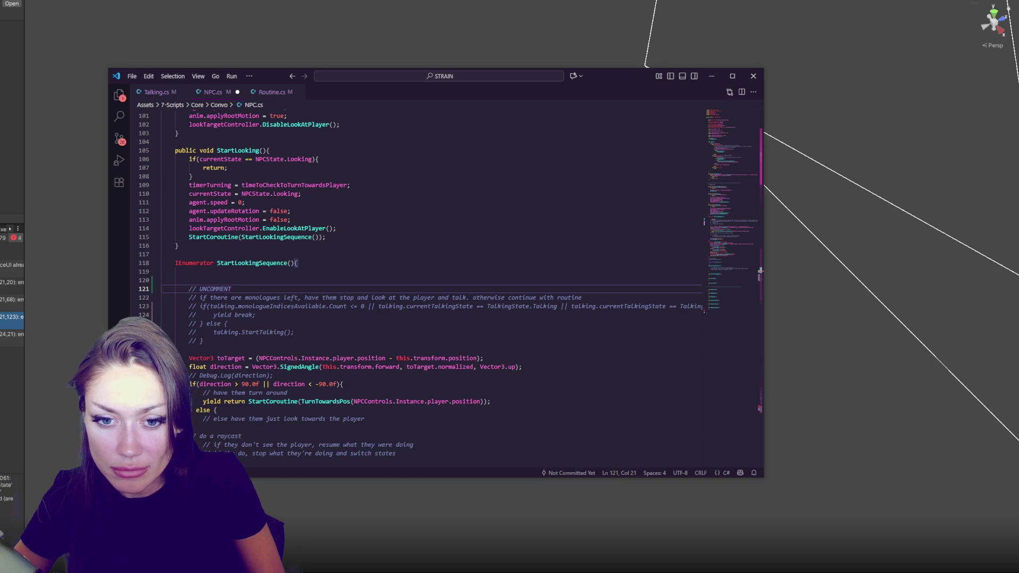
{"action": "left_click", "coordinate": [11, 334]}
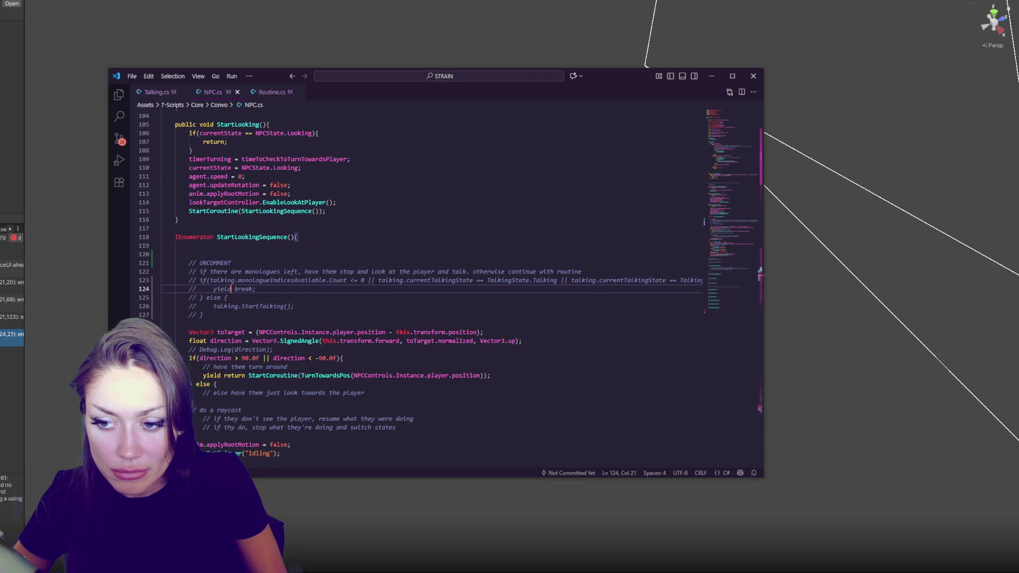
{"action": "key", "text": "alt+Tab"}
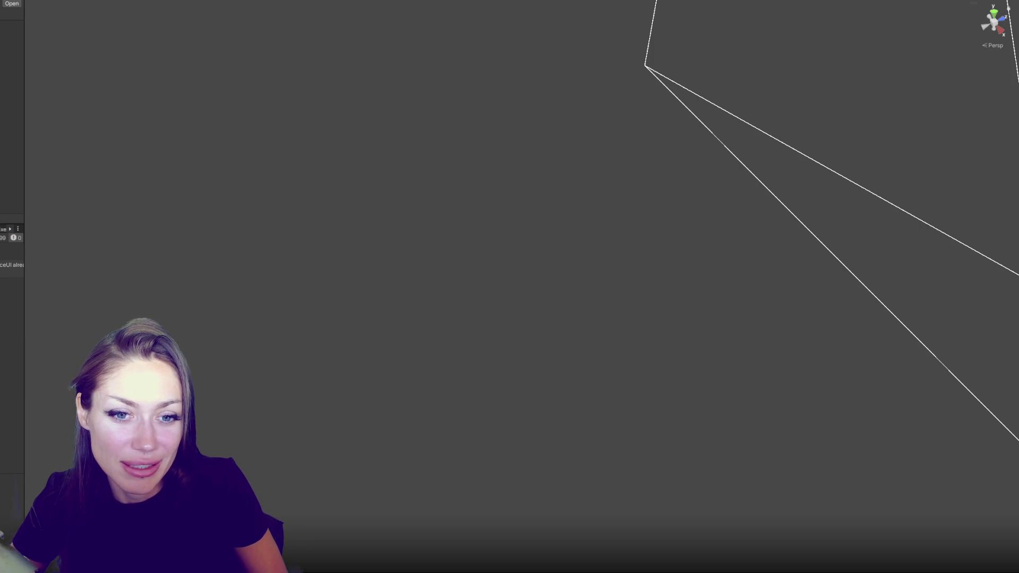
{"action": "key", "text": "ctrl+5"}
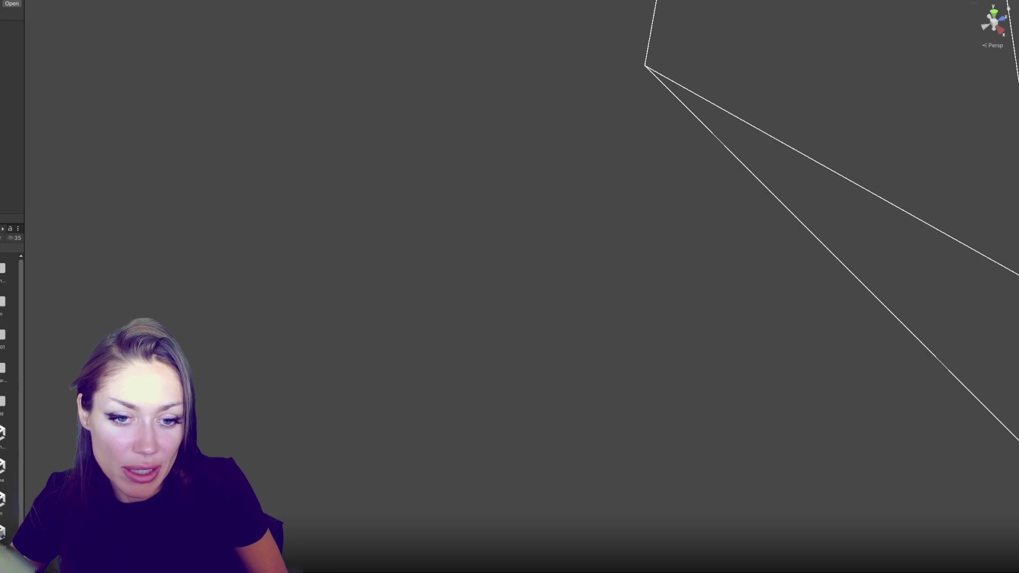
Step: Widen the Project panel, press Play, and choose Sand Box Mode on the title menu
{"action": "left_click_drag", "start_coordinate": [23, 364], "coordinate": [79, 372]}
{"action": "left_click", "coordinate": [476, 1]}
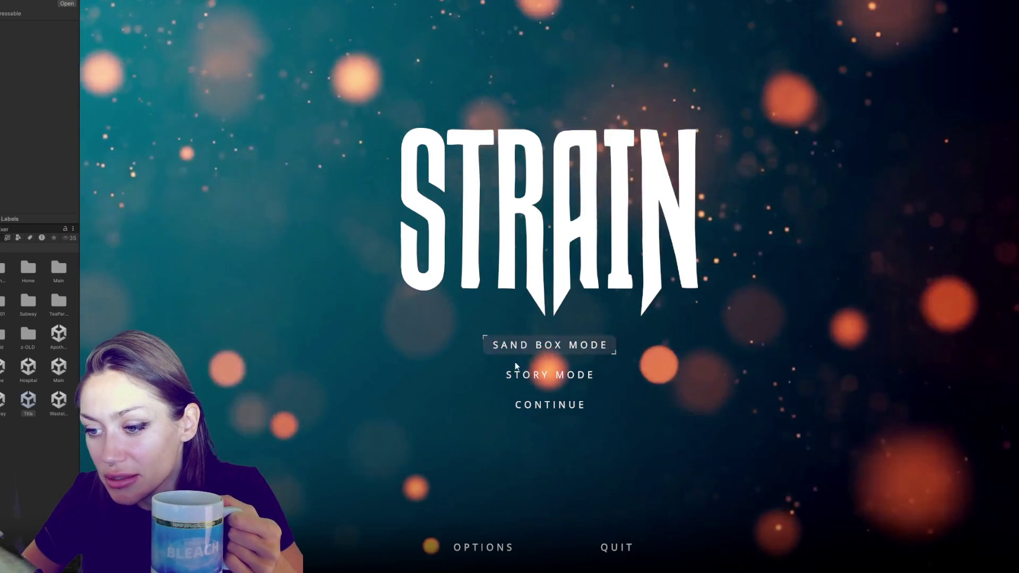
{"action": "left_click", "coordinate": [536, 346]}
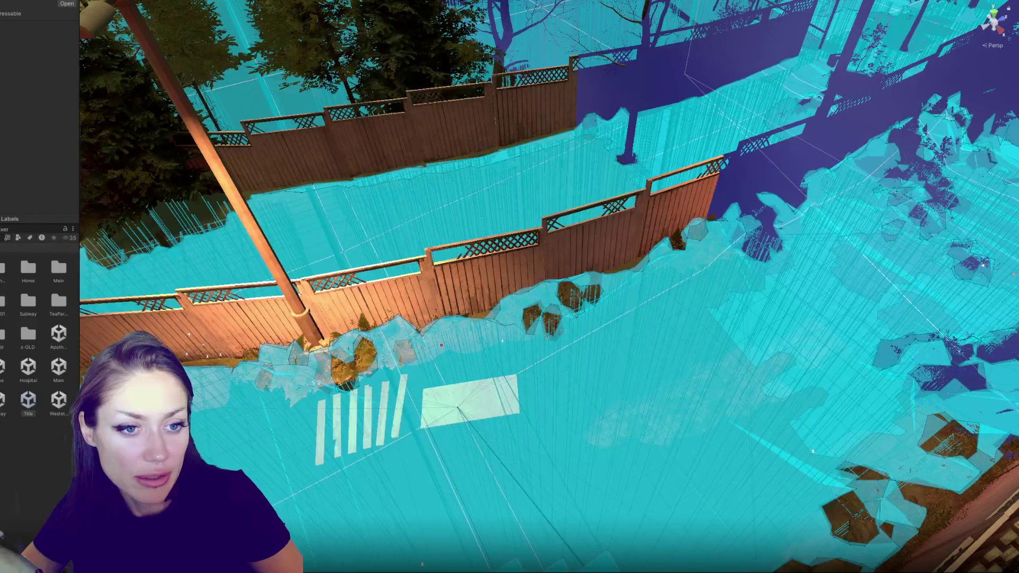
Step: Open the Console to read the messages after the sandbox level loads
{"action": "key", "text": "ctrl+shift+c"}
Step: Trace the console error to SetDestination in Routine.cs and delete the Debug.Log("test2") line
{"action": "left_click", "coordinate": [31, 268]}
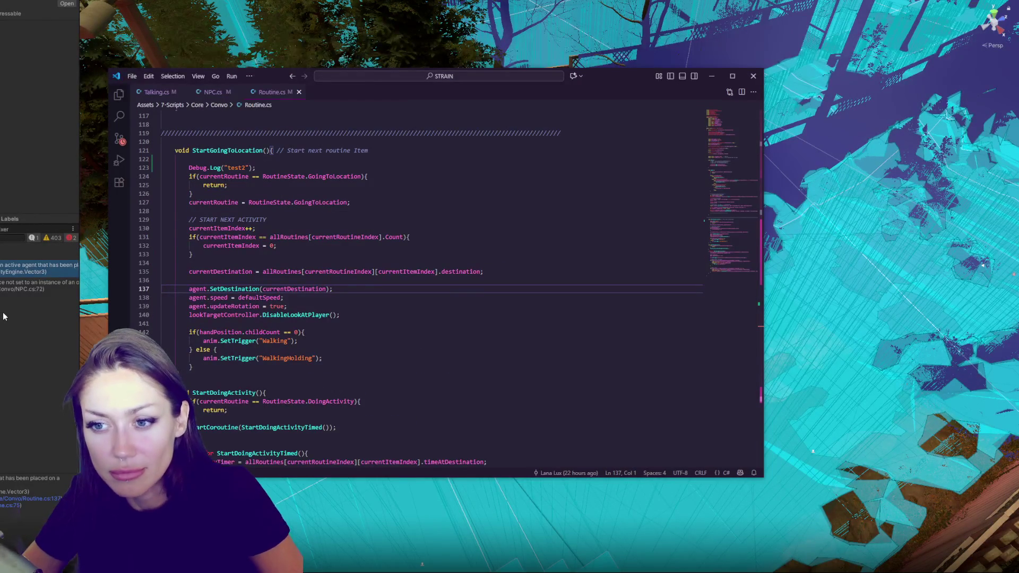
{"action": "double_click", "coordinate": [230, 292]}
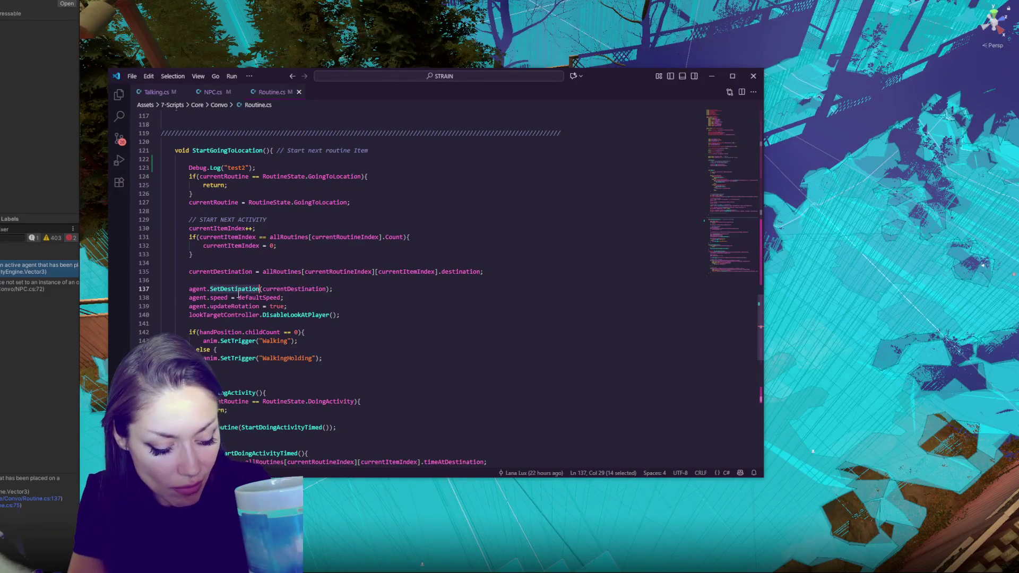
{"action": "key", "text": "ctrl+f"}
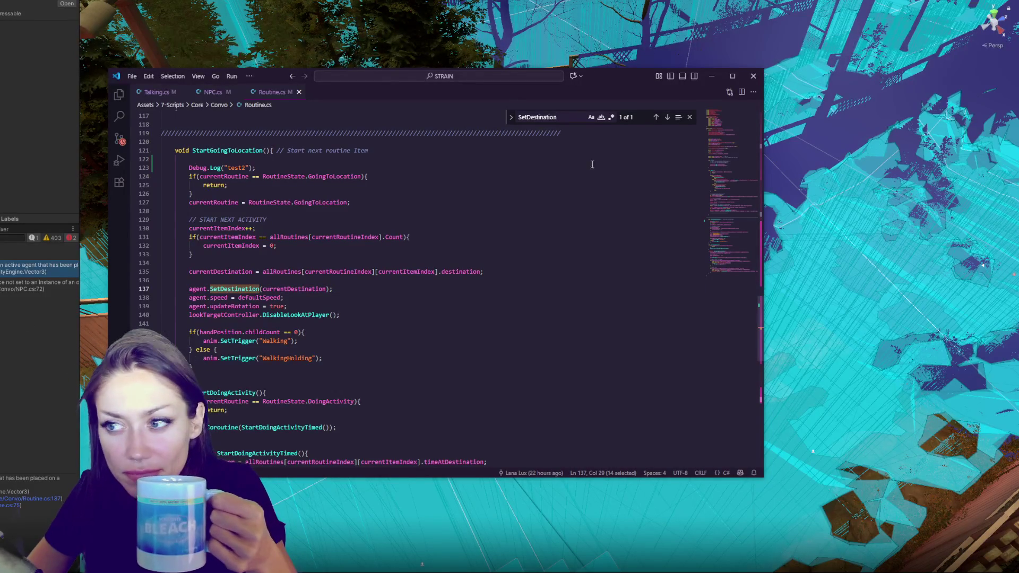
{"action": "left_click", "coordinate": [669, 119]}
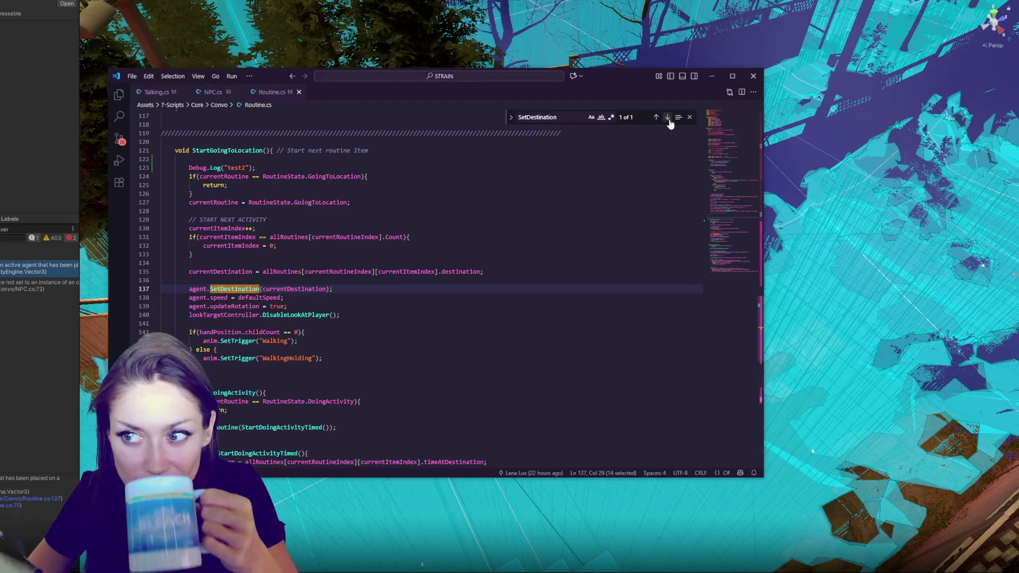
{"action": "left_click_drag", "start_coordinate": [446, 168], "coordinate": [345, 160]}
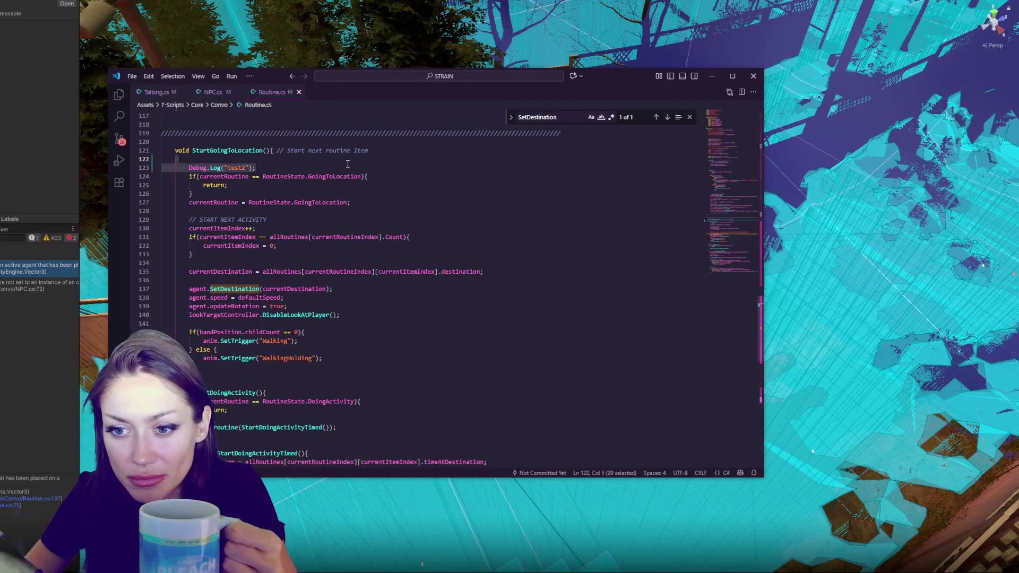
{"action": "key", "text": "BackSpace"}
Step: Move to the top of Routine.cs and highlight the agent field on line 26
{"action": "left_click_drag", "start_coordinate": [720, 238], "coordinate": [732, 104]}
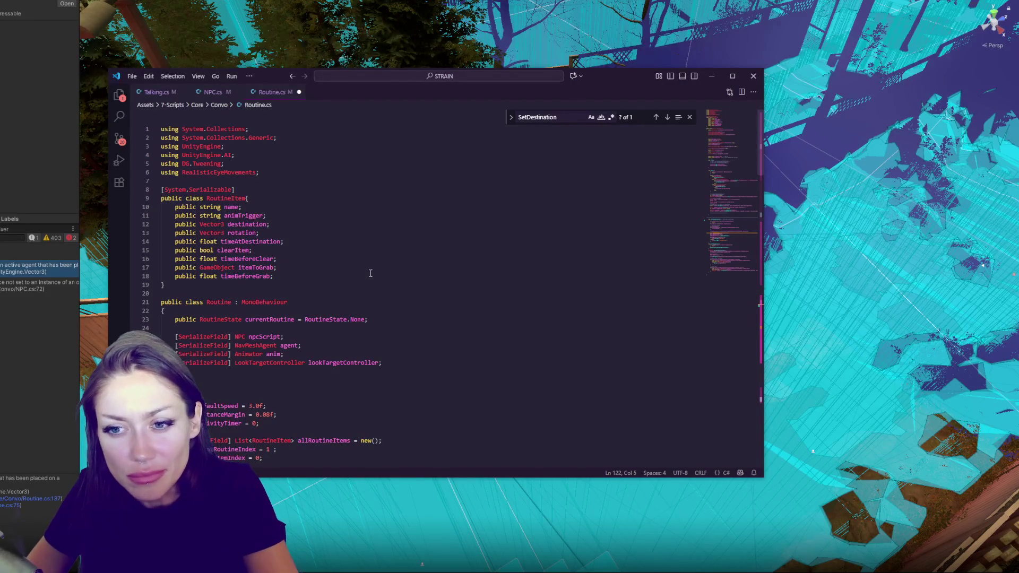
{"action": "scroll", "coordinate": [369, 266], "scroll_direction": "down", "scroll_amount": 4}
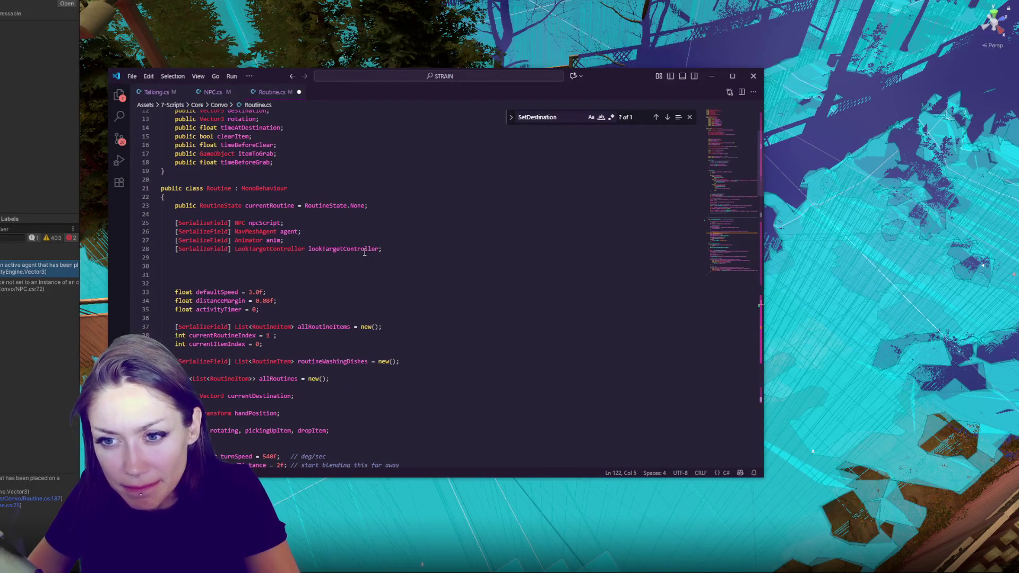
{"action": "scroll", "coordinate": [366, 254], "scroll_direction": "down", "scroll_amount": 9}
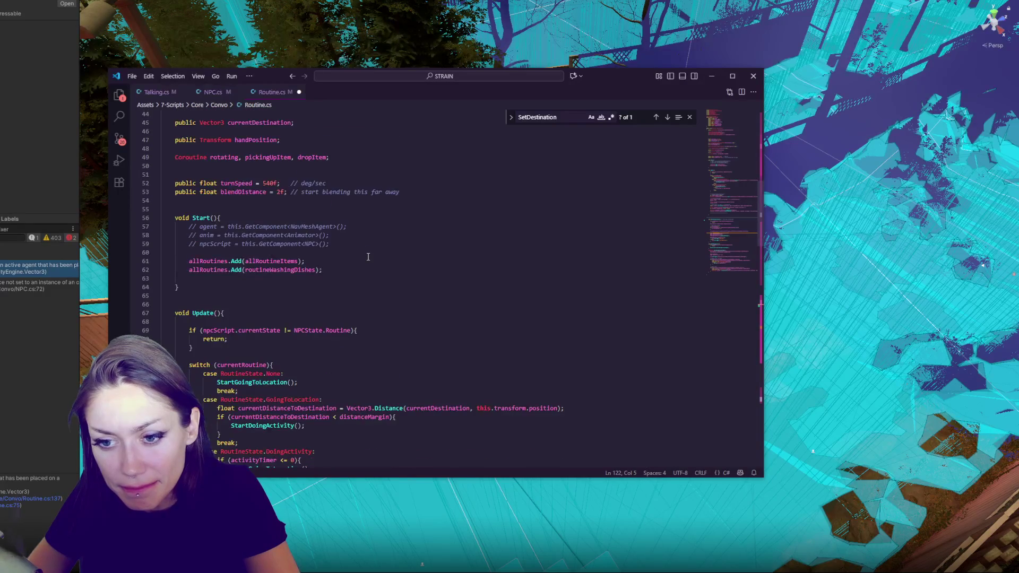
{"action": "scroll", "coordinate": [369, 256], "scroll_direction": "up", "scroll_amount": 13}
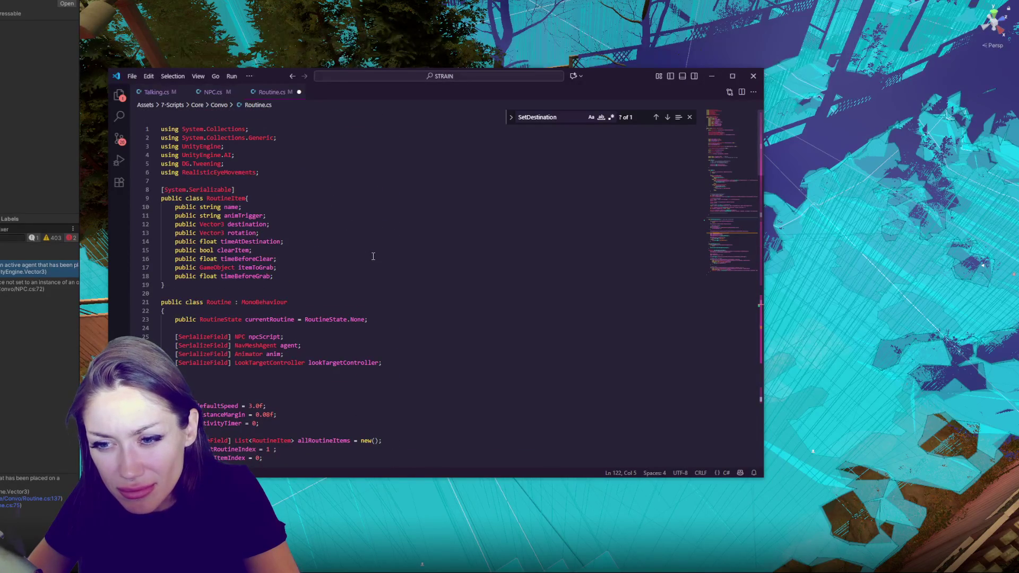
{"action": "double_click", "coordinate": [289, 346]}
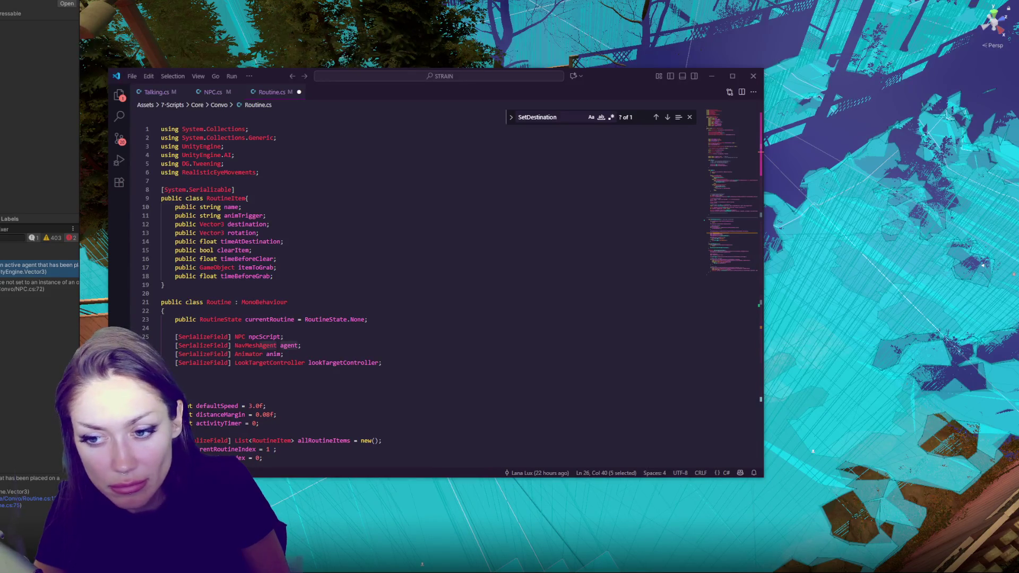
Step: Scroll down to StartGoingToLocation and highlight its name and the agent in SetDestination
{"action": "left_click", "coordinate": [313, 190]}
{"action": "scroll", "coordinate": [314, 297], "scroll_direction": "down", "scroll_amount": 5}
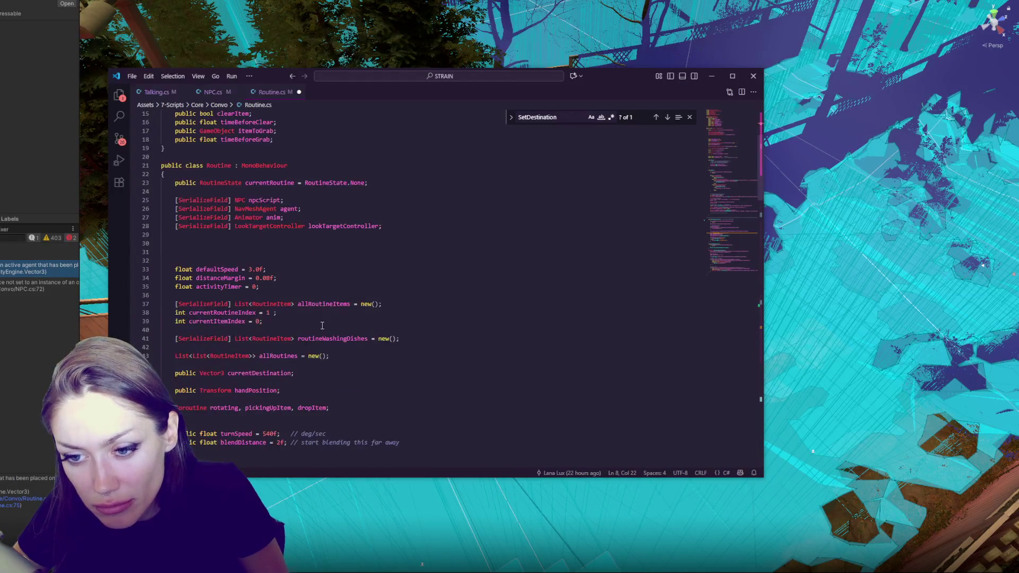
{"action": "scroll", "coordinate": [313, 298], "scroll_direction": "down", "scroll_amount": 15}
{"action": "scroll", "coordinate": [371, 302], "scroll_direction": "down", "scroll_amount": 12}
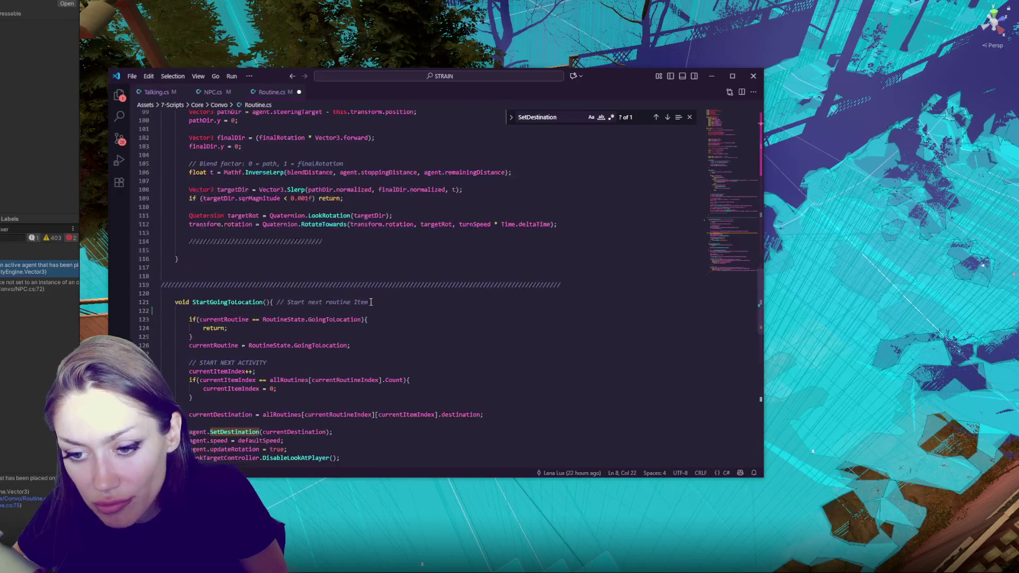
{"action": "scroll", "coordinate": [371, 302], "scroll_direction": "down", "scroll_amount": 3}
{"action": "scroll", "coordinate": [371, 302], "scroll_direction": "down", "scroll_amount": 3}
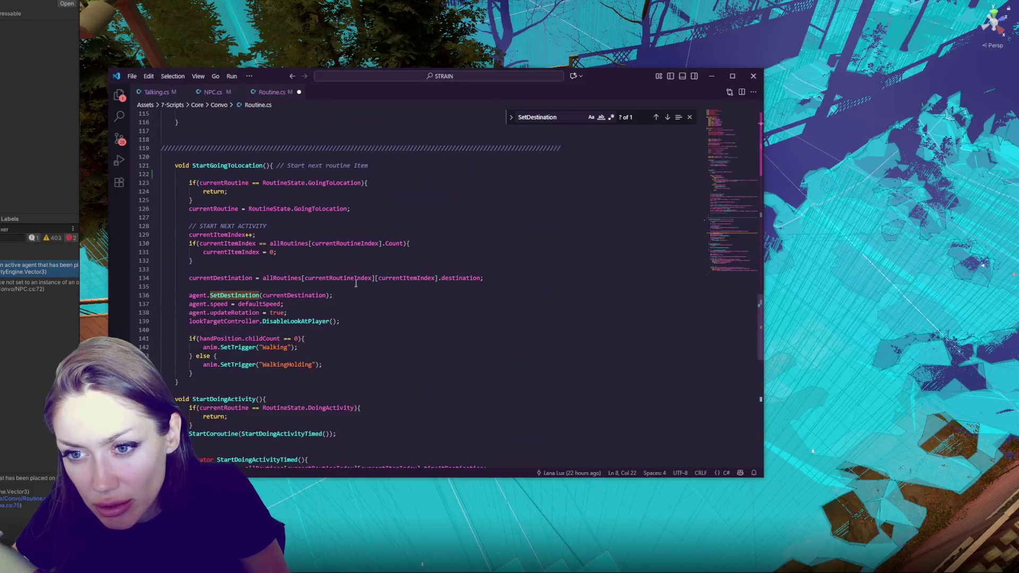
{"action": "double_click", "coordinate": [238, 166]}
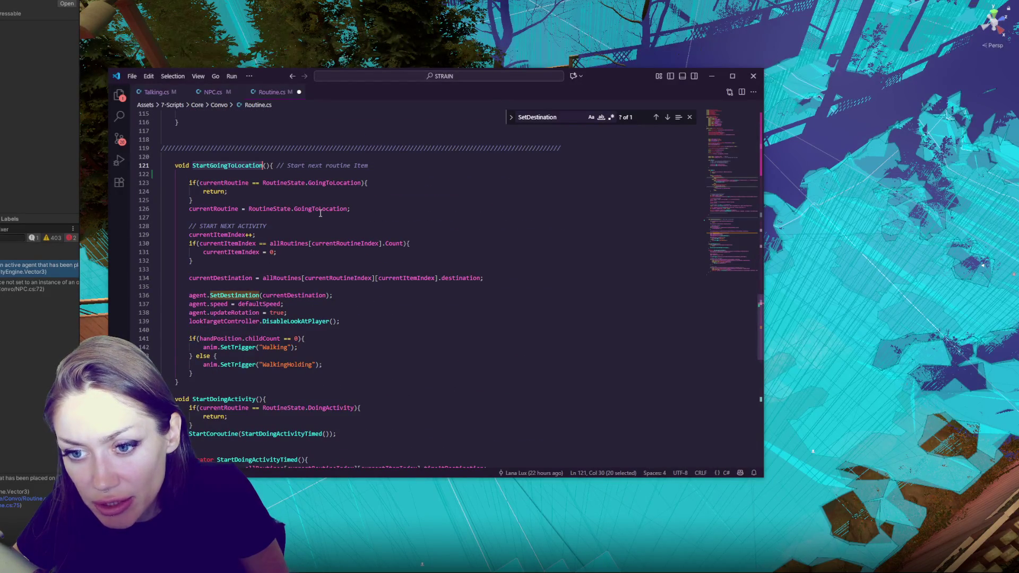
{"action": "double_click", "coordinate": [204, 296]}
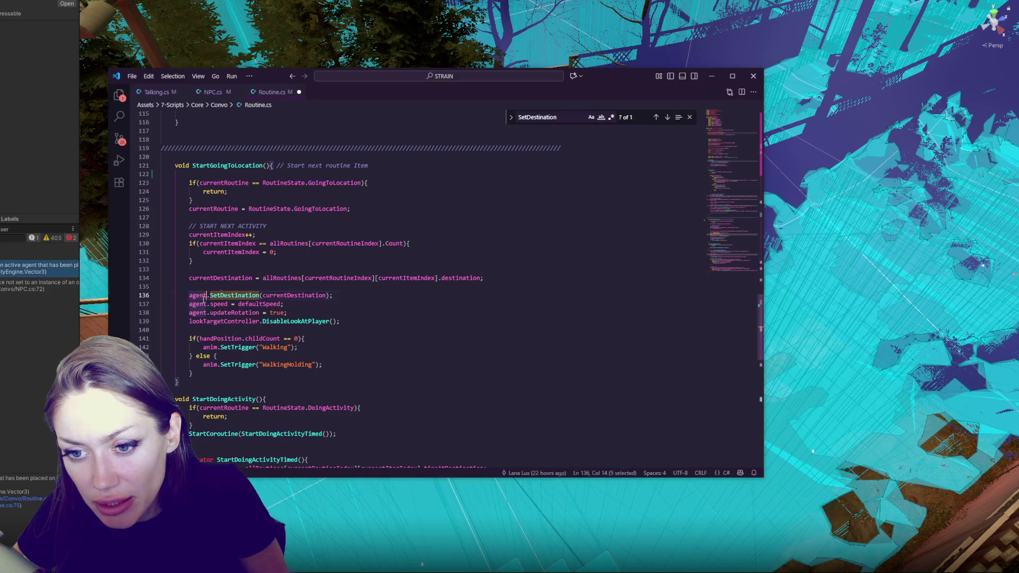
Step: Add Debug.Log(agent) and a log of "agent is on nav mesh: " + agent.isOnNavMesh, then save
{"action": "left_click", "coordinate": [399, 173]}
{"action": "key", "text": "Return"}
{"action": "key", "text": "Return"}
{"action": "key", "text": "Up"}
{"action": "type", "text": "Debug.Log(agent);"}
{"action": "key", "text": "Return"}
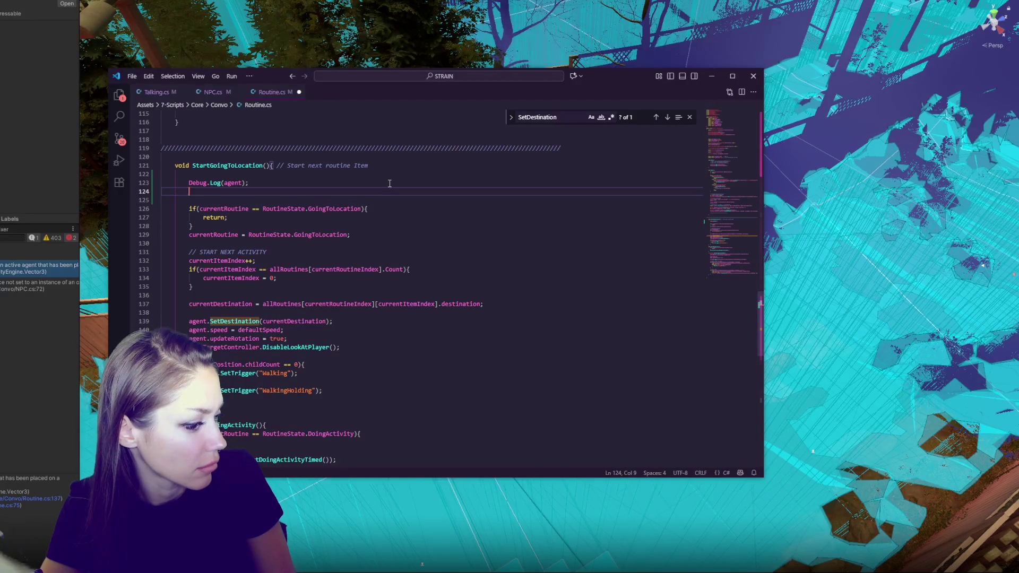
{"action": "key", "text": "Return"}
{"action": "type", "text": "Debug.Log(\"agent is on nav m"}
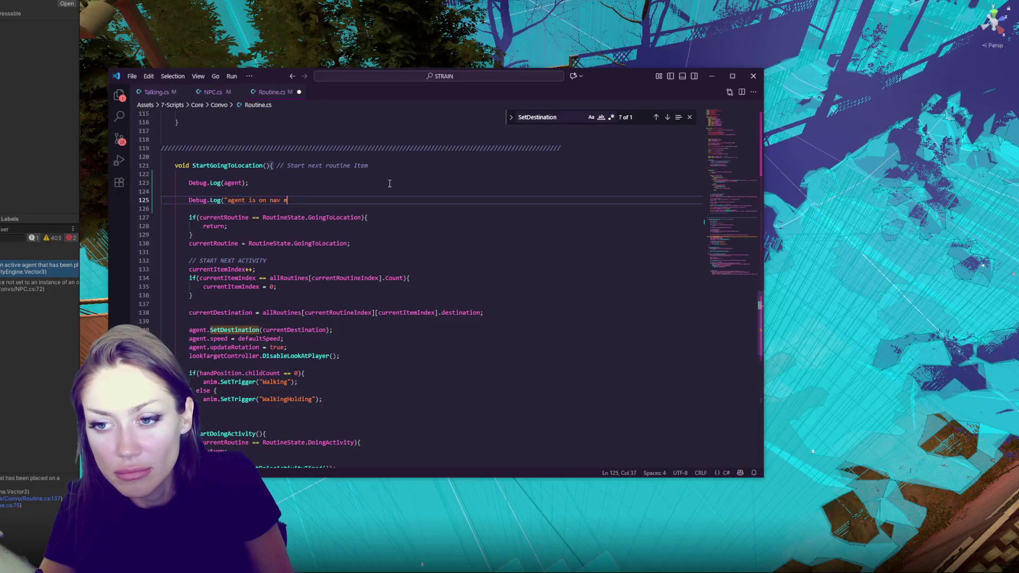
{"action": "type", "text": "esh: \" +"}
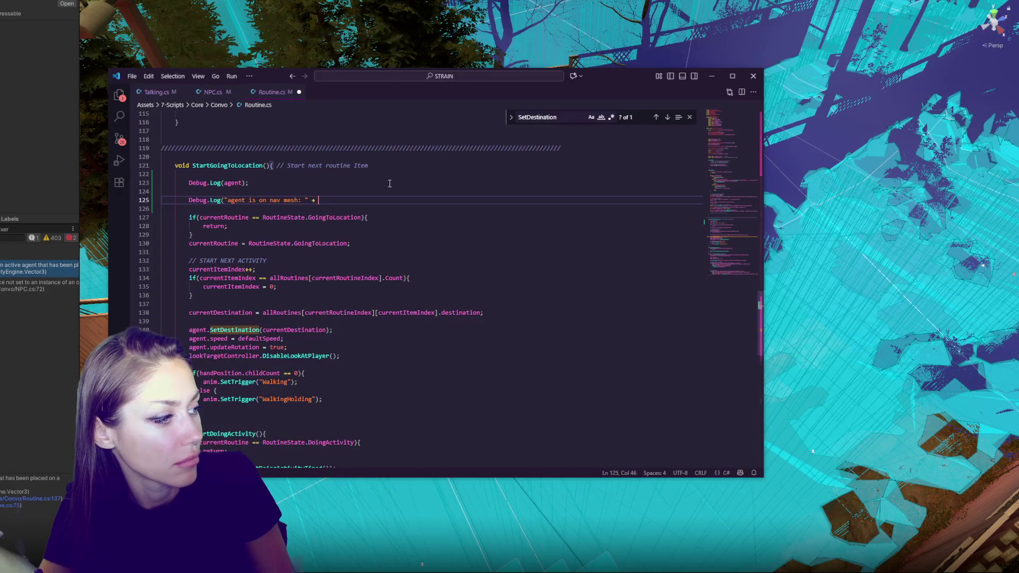
{"action": "type", "text": " agent.isOnN"}
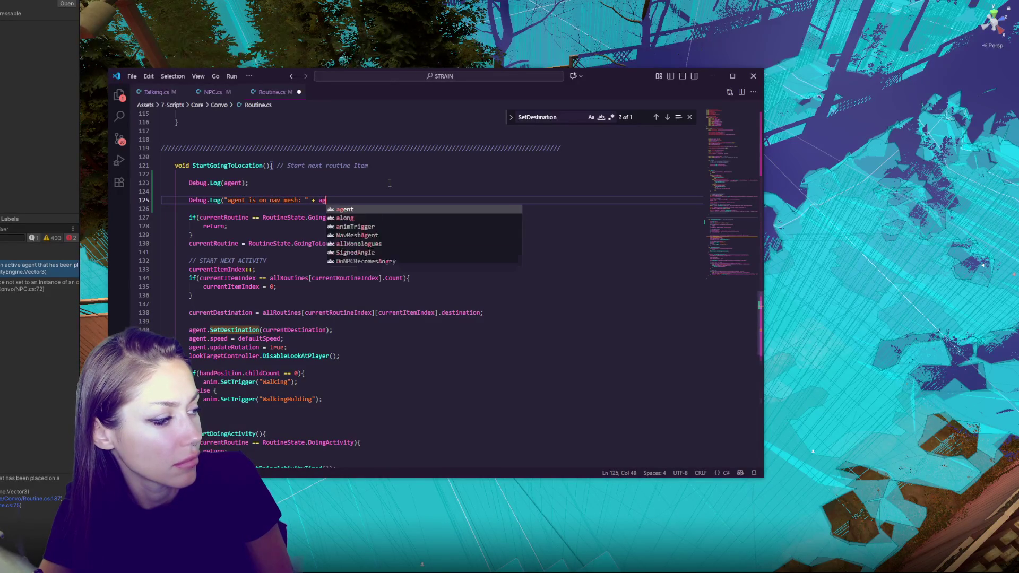
{"action": "type", "text": "avMesh);"}
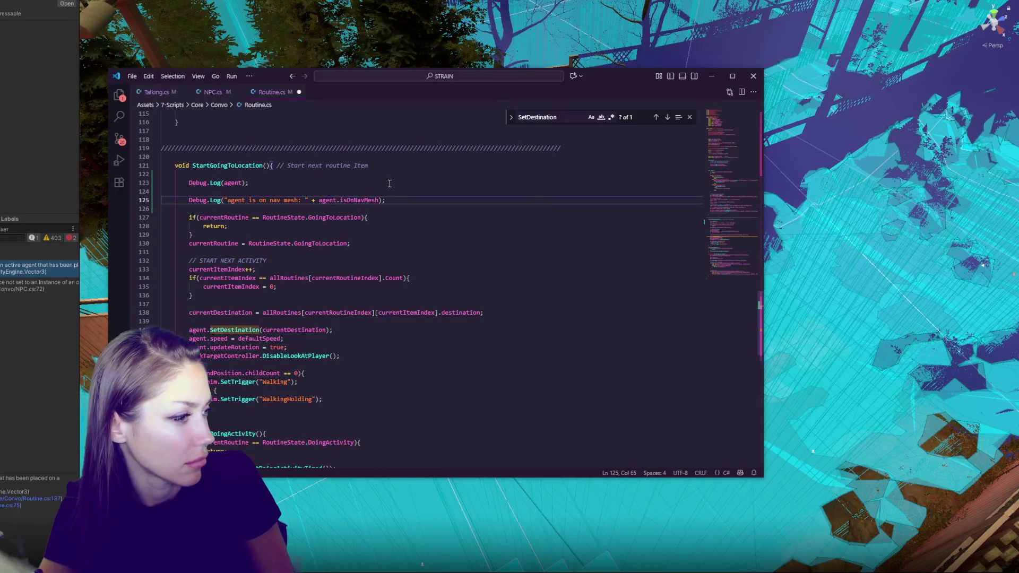
{"action": "key", "text": "ctrl+s"}
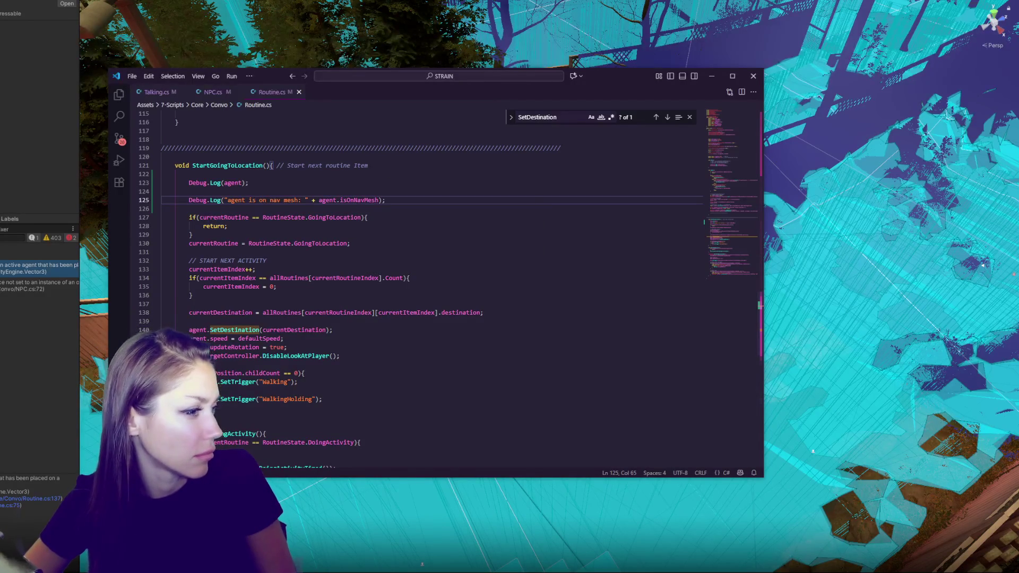
Step: Back in Unity, show the error's stack trace, widen the Inspector, and collapse the NPC and Talking components
{"action": "key", "text": "alt+Tab"}
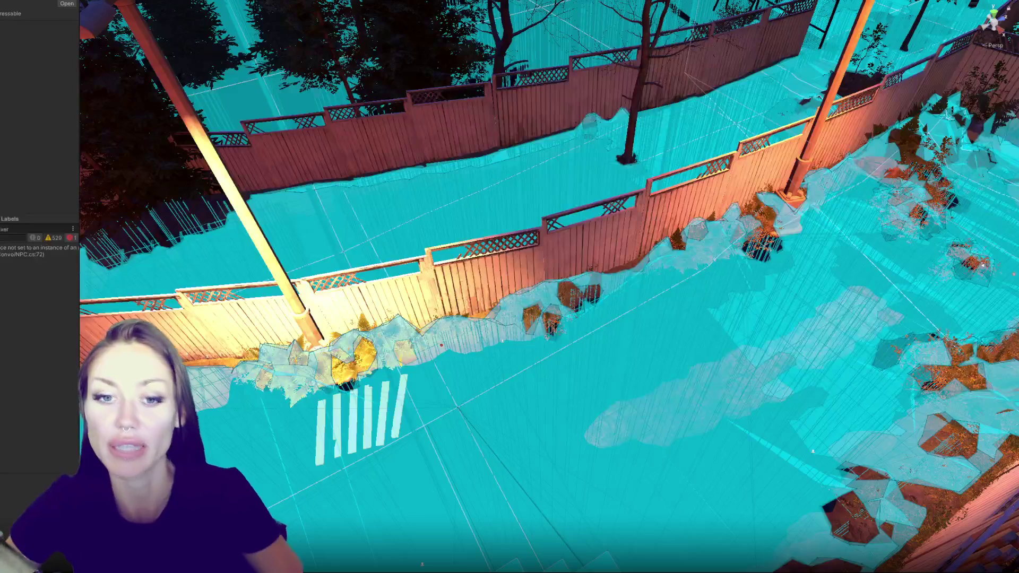
{"action": "left_click", "coordinate": [20, 257]}
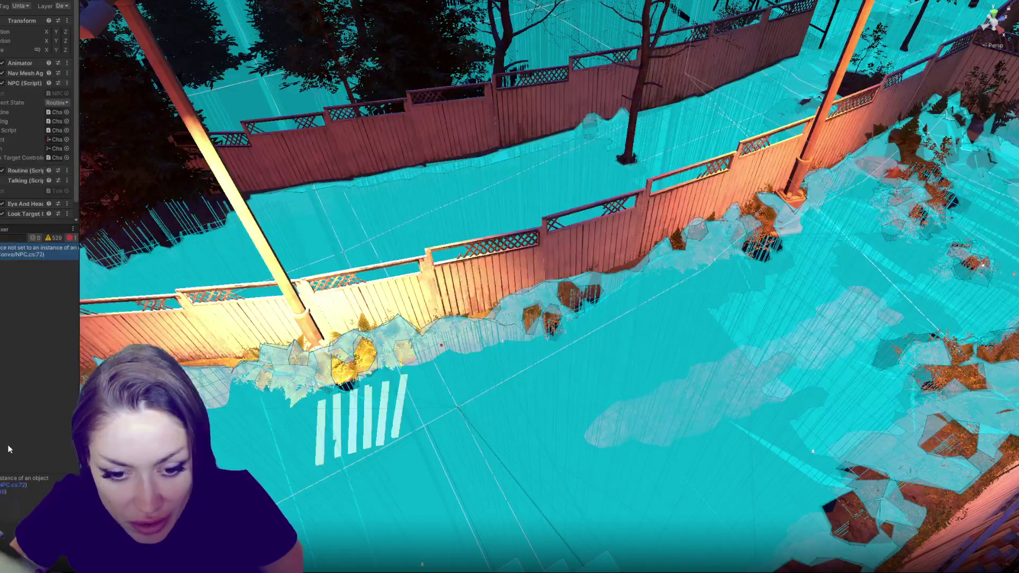
{"action": "left_click_drag", "start_coordinate": [80, 263], "coordinate": [154, 263]}
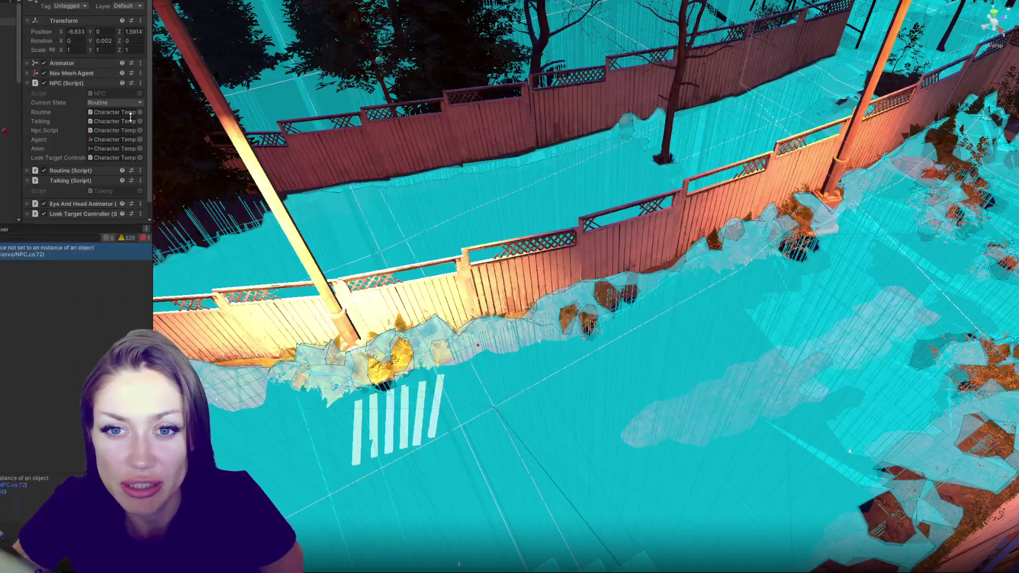
{"action": "left_click", "coordinate": [102, 84]}
{"action": "left_click", "coordinate": [80, 103]}
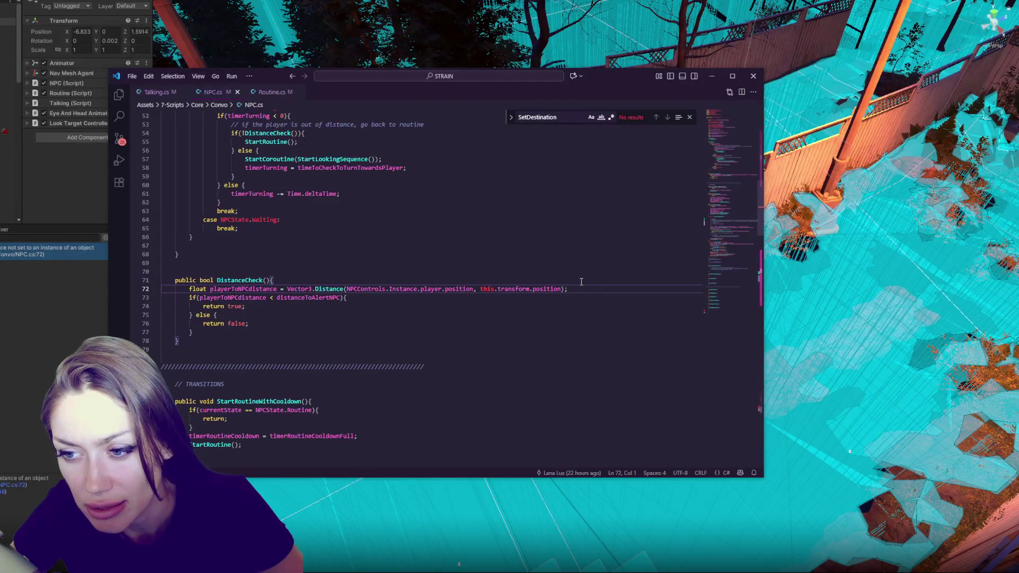
Step: Copy NPCControls.Instance, then search Unity's Project assets for the PlayerControls script
{"action": "mouse_move", "coordinate": [348, 289]}
{"action": "left_mouse_down"}
{"action": "mouse_move", "coordinate": [349, 298]}
{"action": "mouse_move", "coordinate": [418, 291]}
{"action": "left_mouse_up"}
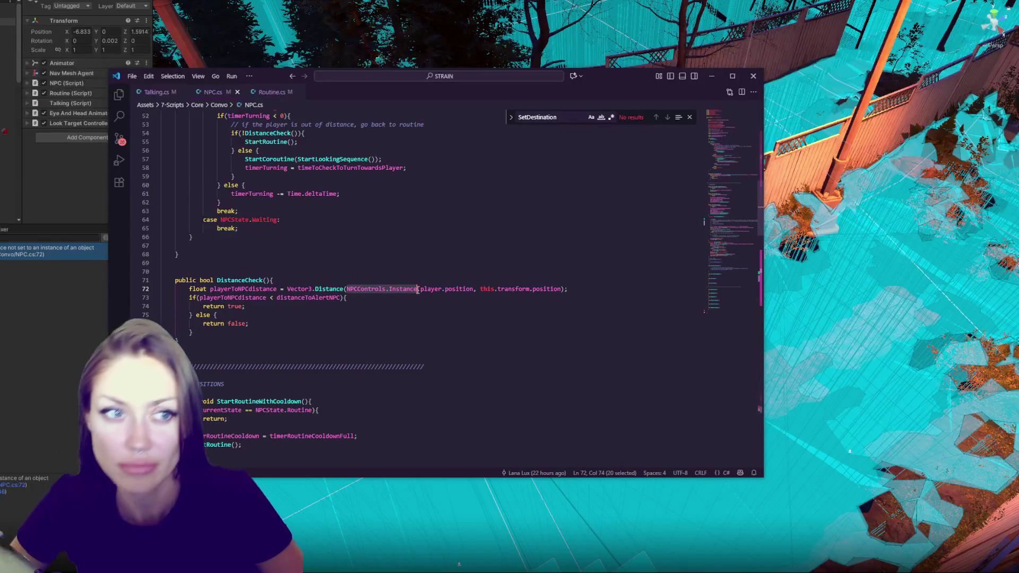
{"action": "key", "text": "alt+Tab"}
{"action": "key", "text": "ctrl+5"}
{"action": "left_click", "coordinate": [24, 242]}
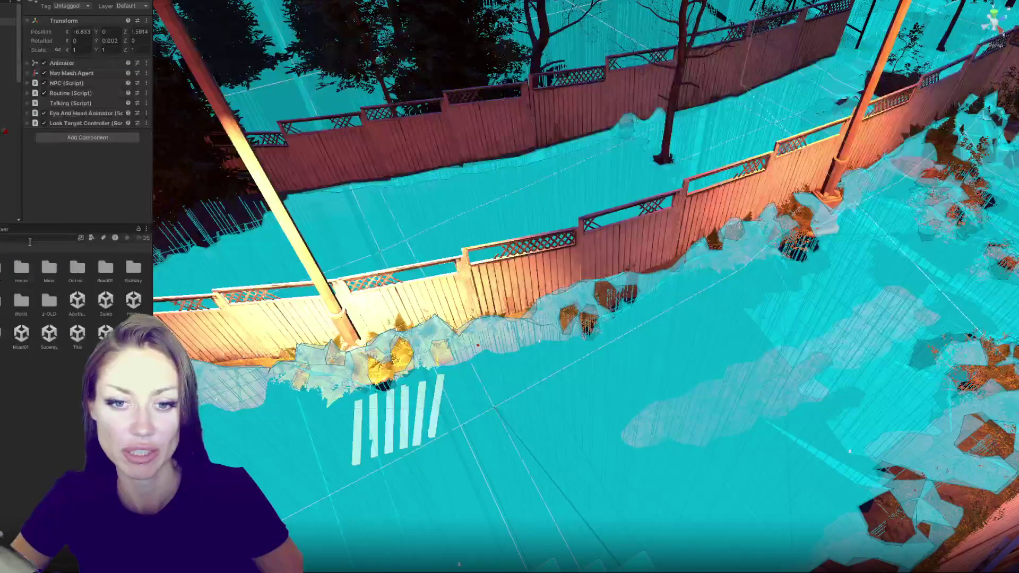
{"action": "key", "text": "ctrl+v"}
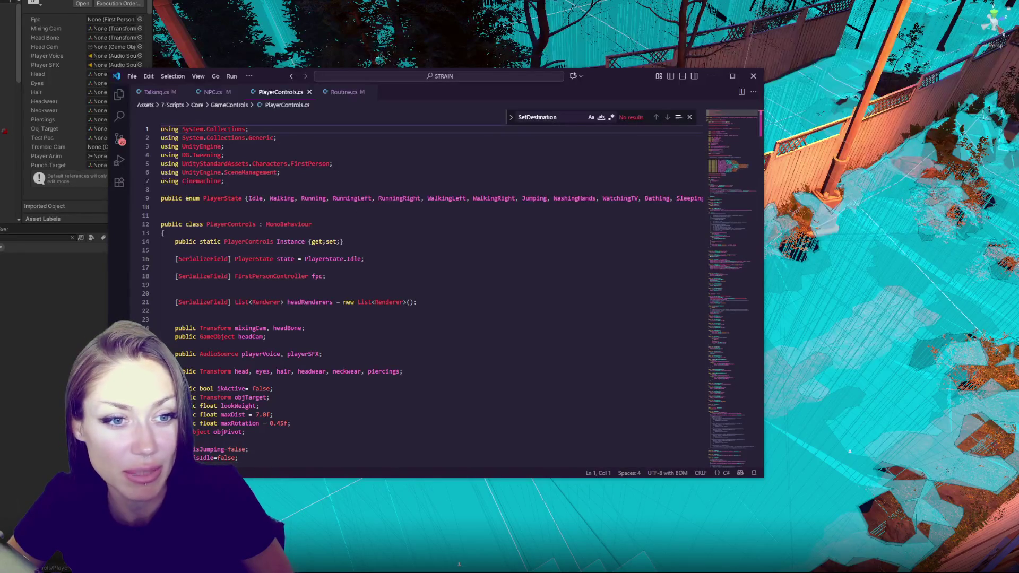
{"action": "scroll", "coordinate": [526, 262], "scroll_direction": "down", "scroll_amount": 4}
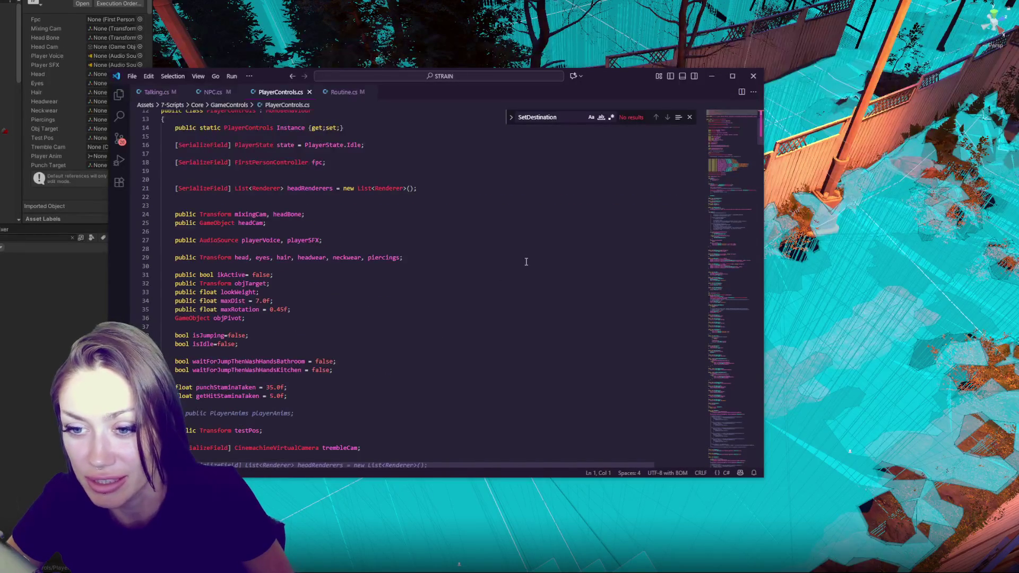
{"action": "scroll", "coordinate": [526, 262], "scroll_direction": "down", "scroll_amount": 3}
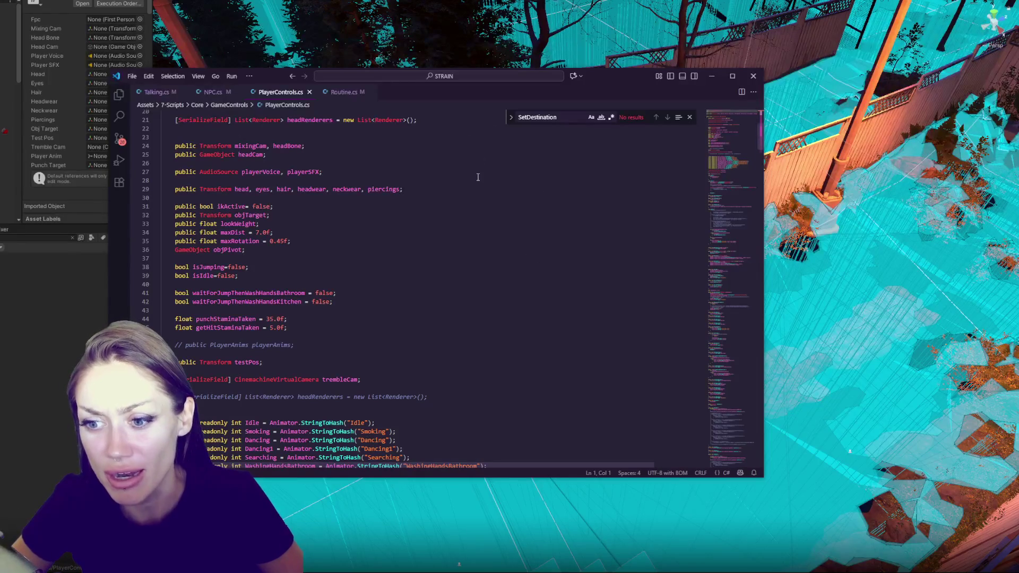
{"action": "scroll", "coordinate": [480, 169], "scroll_direction": "down", "scroll_amount": 15}
{"action": "scroll", "coordinate": [440, 249], "scroll_direction": "down", "scroll_amount": 17}
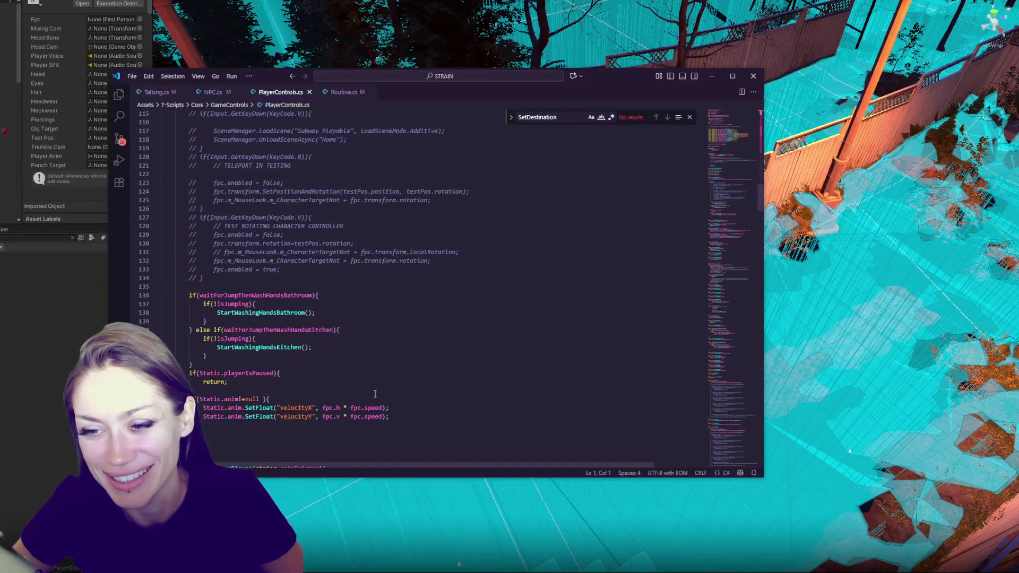
{"action": "scroll", "coordinate": [374, 394], "scroll_direction": "down", "scroll_amount": 20}
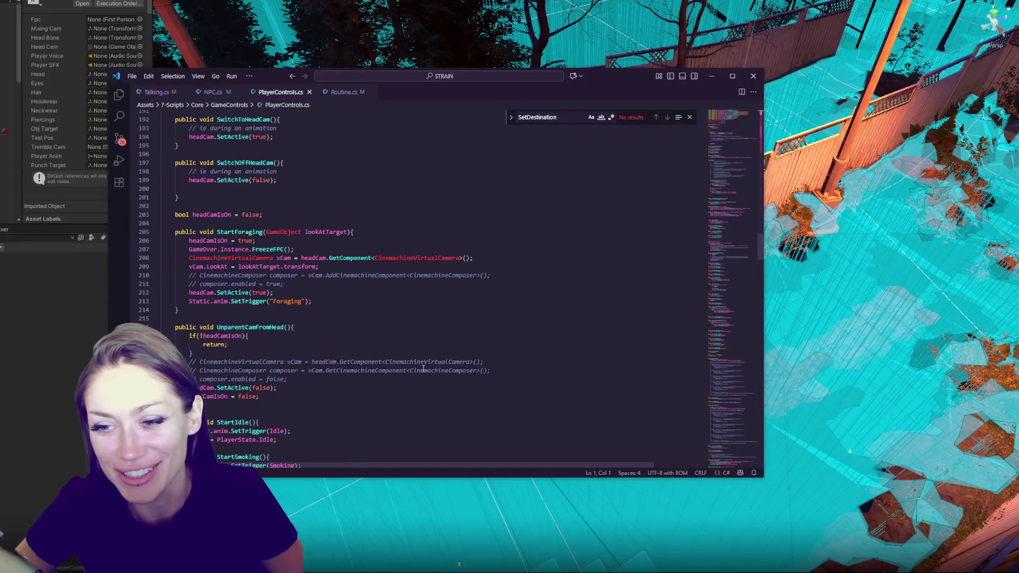
{"action": "scroll", "coordinate": [539, 280], "scroll_direction": "down", "scroll_amount": 9}
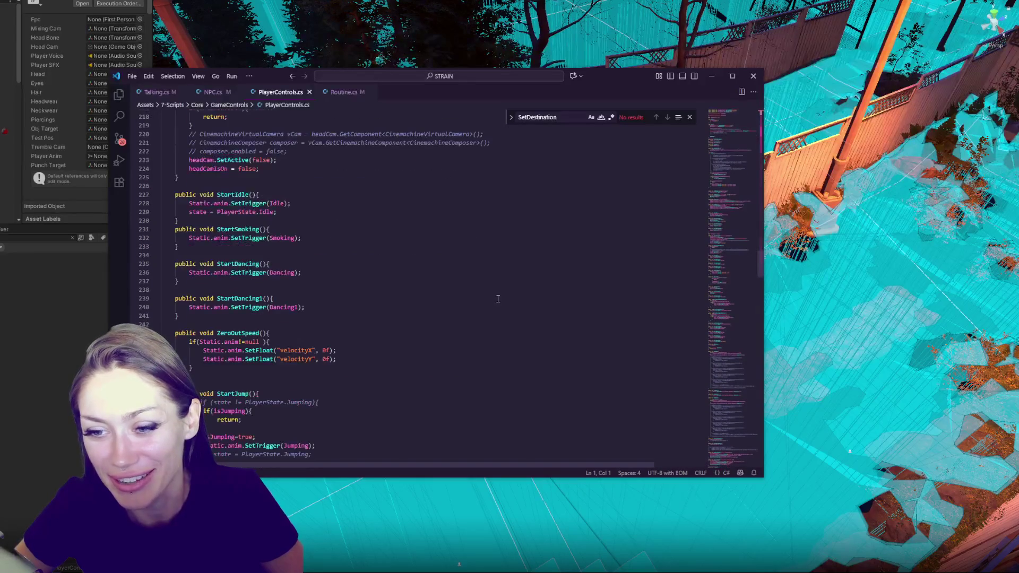
{"action": "left_click", "coordinate": [340, 93]}
{"action": "left_click", "coordinate": [281, 93]}
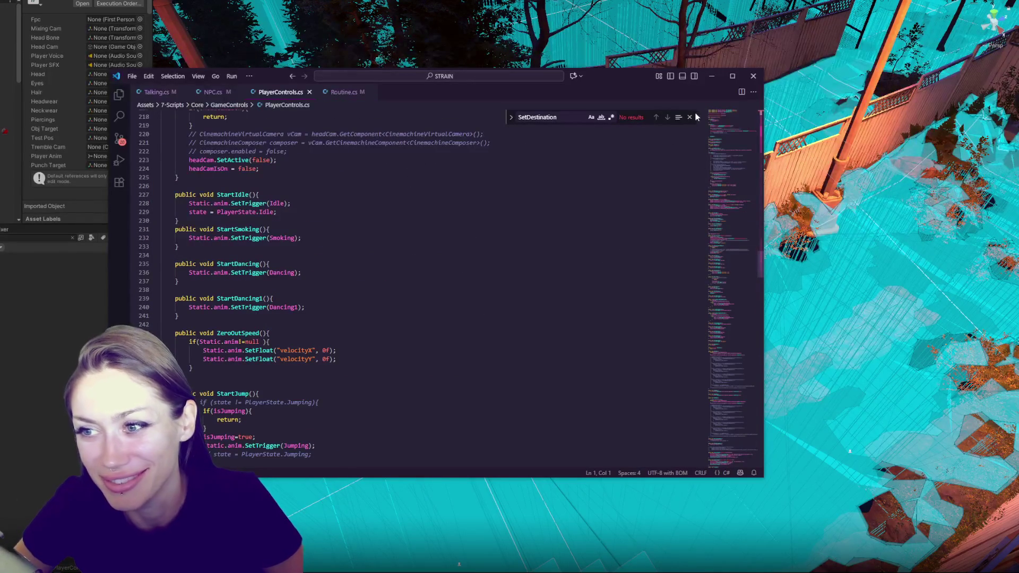
{"action": "scroll", "coordinate": [407, 209], "scroll_direction": "down", "scroll_amount": 6}
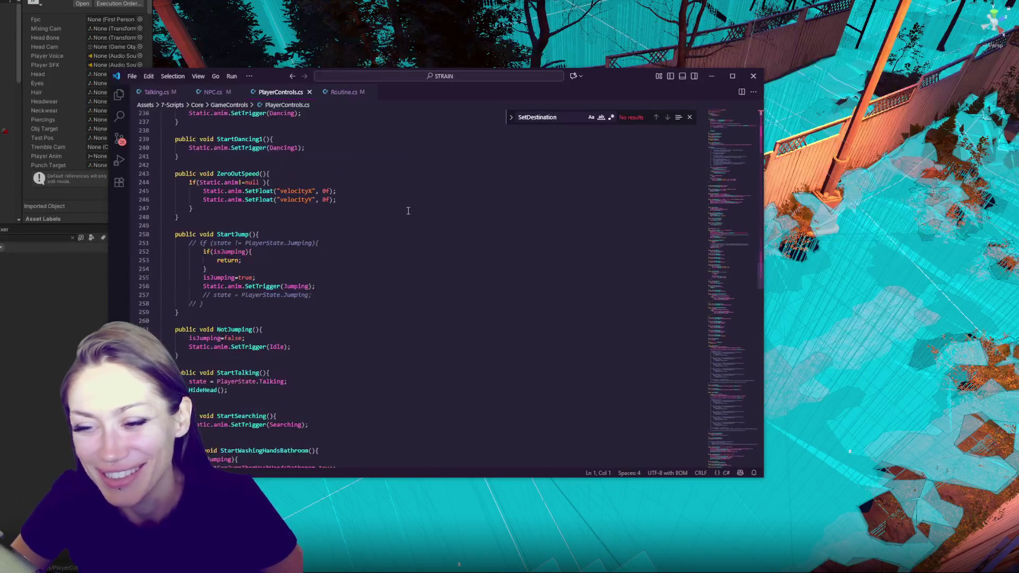
{"action": "left_click", "coordinate": [343, 92]}
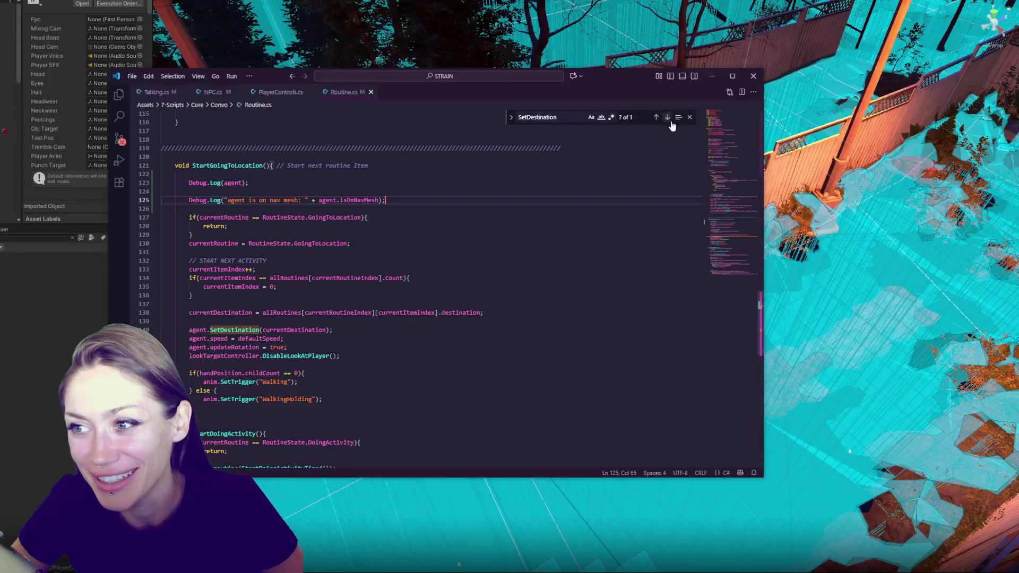
{"action": "left_click", "coordinate": [282, 93]}
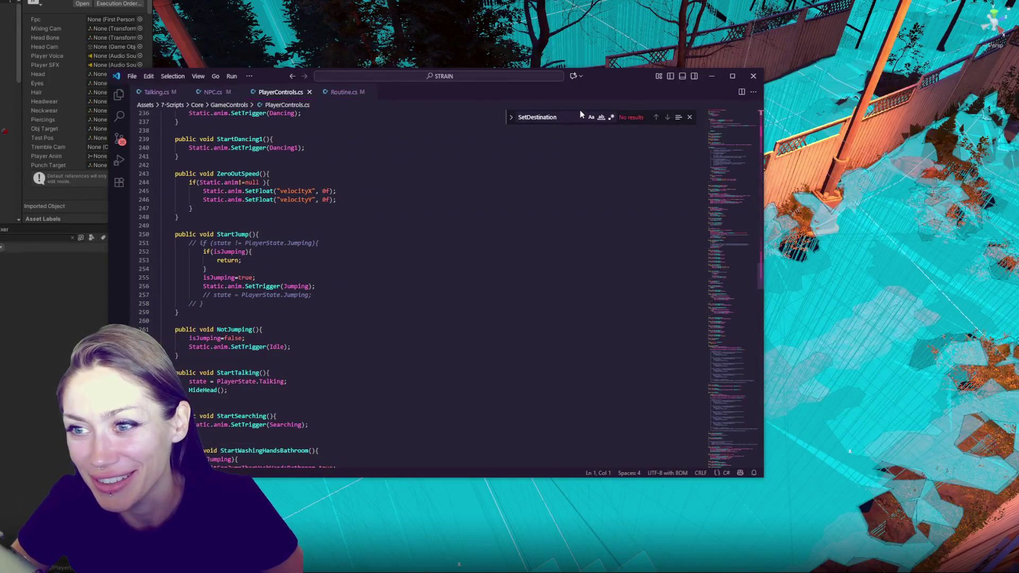
{"action": "left_click", "coordinate": [690, 117]}
{"action": "scroll", "coordinate": [478, 216], "scroll_direction": "up", "scroll_amount": 10}
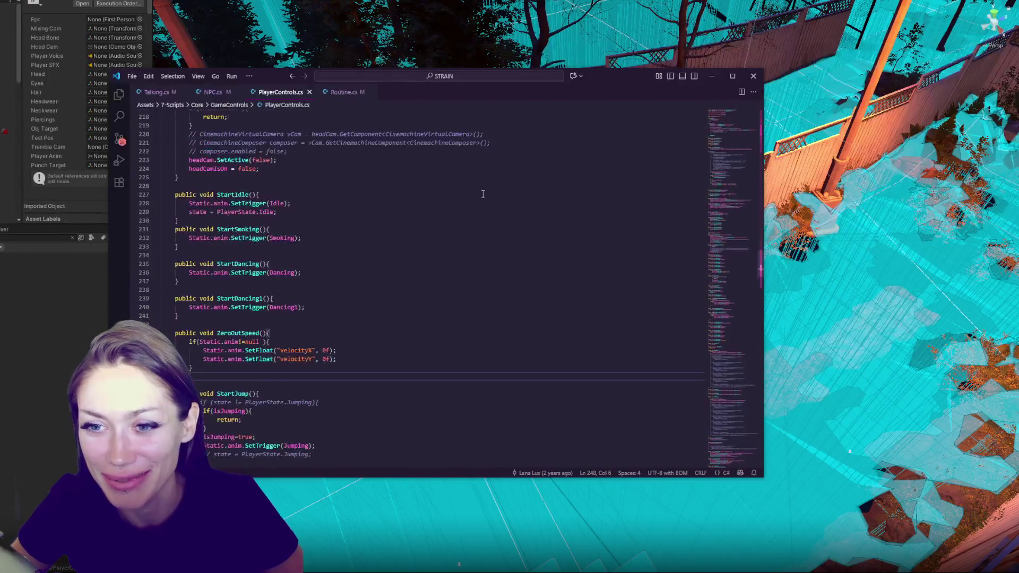
{"action": "left_click", "coordinate": [490, 186]}
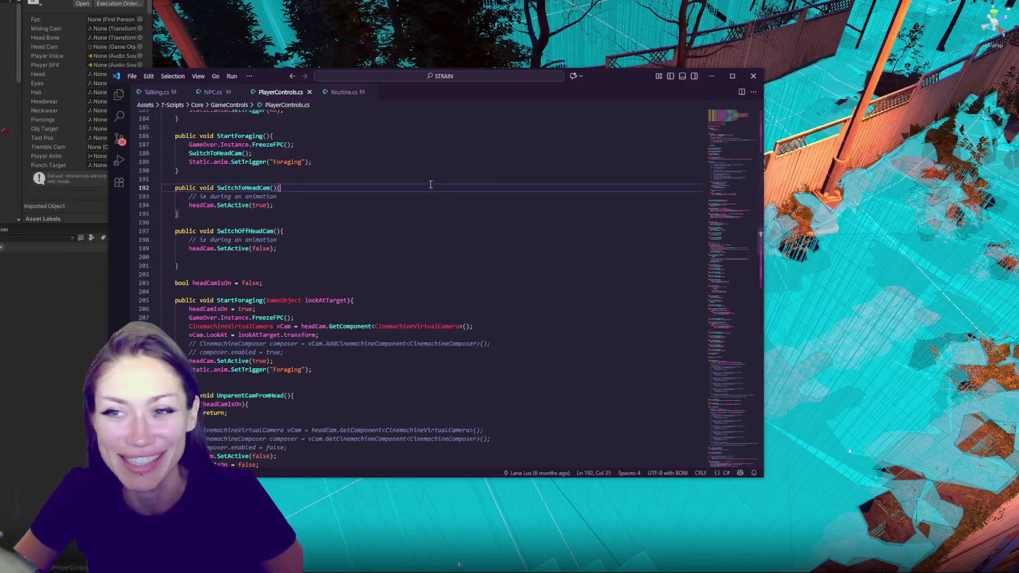
{"action": "scroll", "coordinate": [441, 176], "scroll_direction": "up", "scroll_amount": 5}
{"action": "left_click", "coordinate": [339, 186]}
{"action": "scroll", "coordinate": [422, 216], "scroll_direction": "down", "scroll_amount": 15}
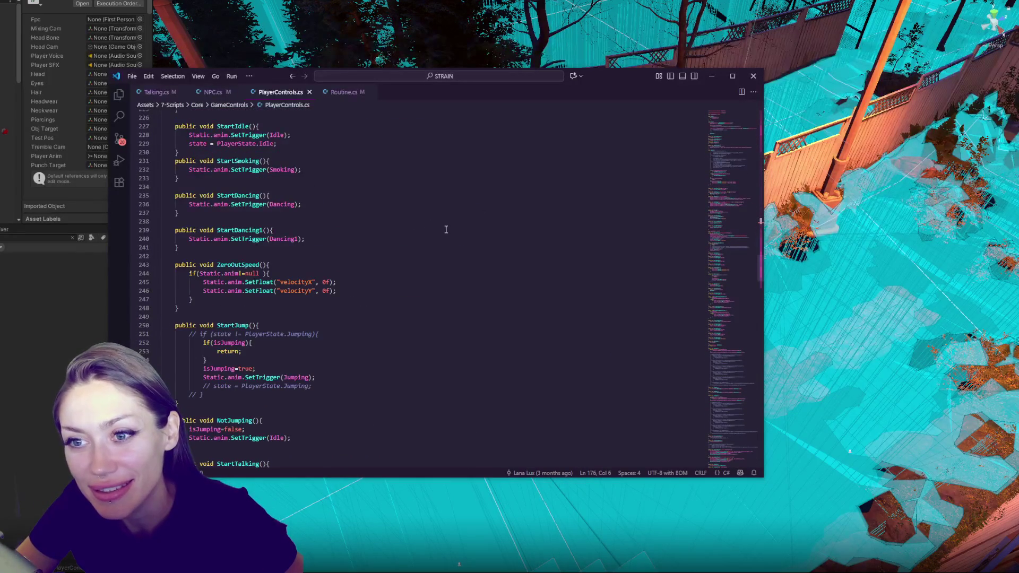
{"action": "left_click", "coordinate": [440, 214]}
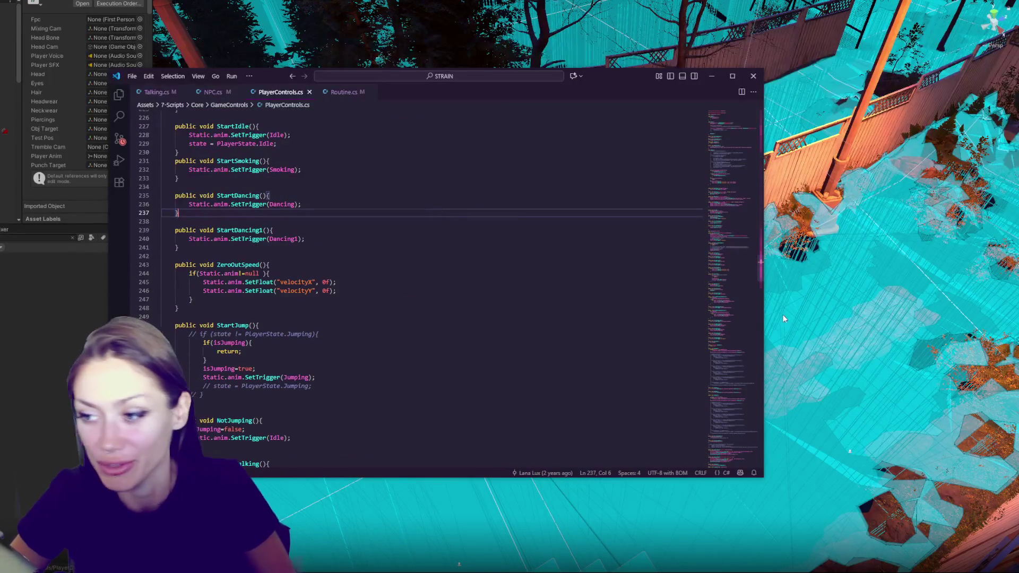
{"action": "scroll", "coordinate": [741, 244], "scroll_direction": "up", "scroll_amount": 20}
{"action": "scroll", "coordinate": [300, 224], "scroll_direction": "down", "scroll_amount": 3}
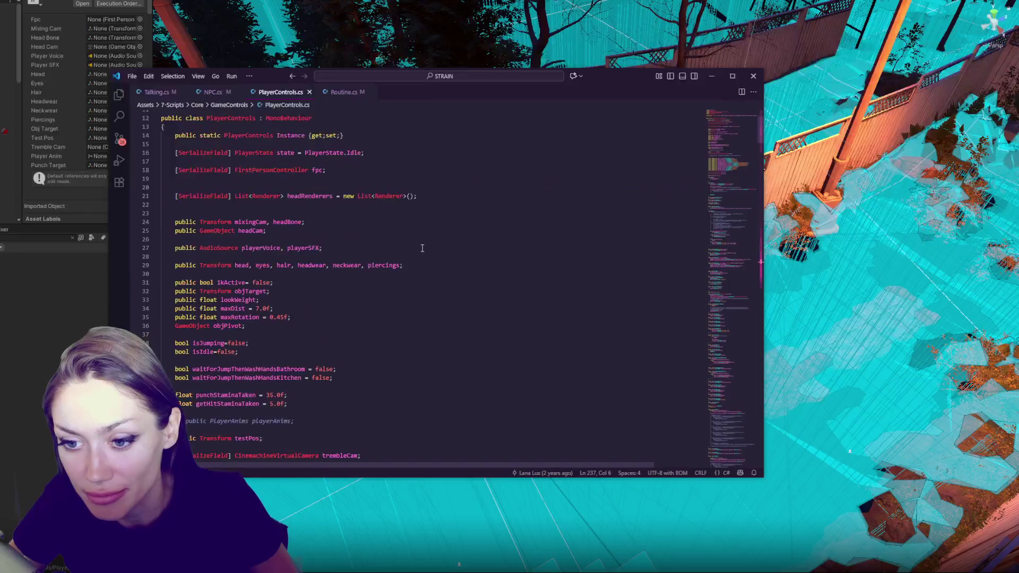
{"action": "scroll", "coordinate": [467, 180], "scroll_direction": "up", "scroll_amount": 2}
{"action": "left_click", "coordinate": [477, 182]}
{"action": "key", "text": "ctrl+f"}
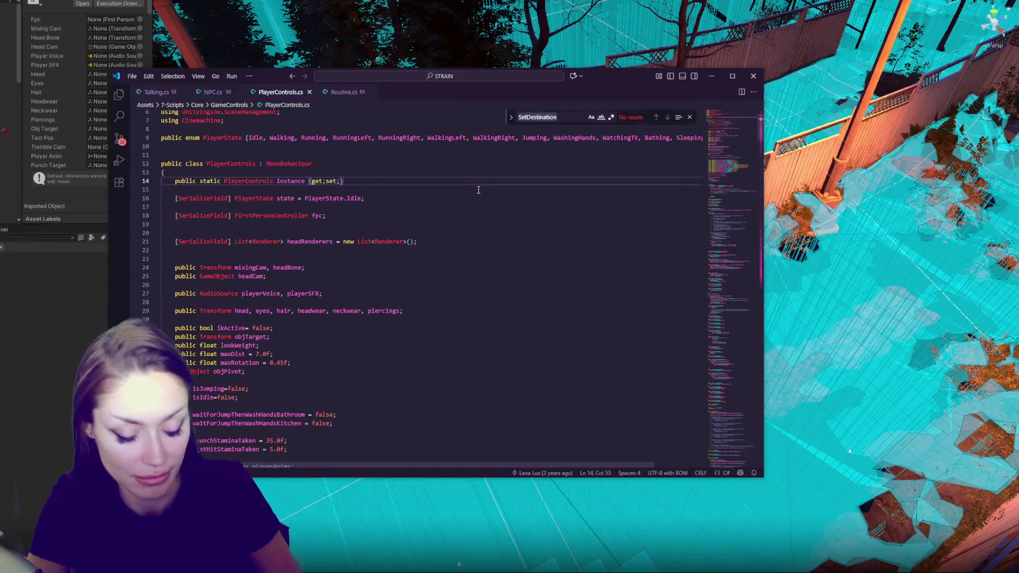
Step: Replace [SerializeField] with public on the fpc field at line 18 and save PlayerControls.cs
{"action": "type", "text": "fpc"}
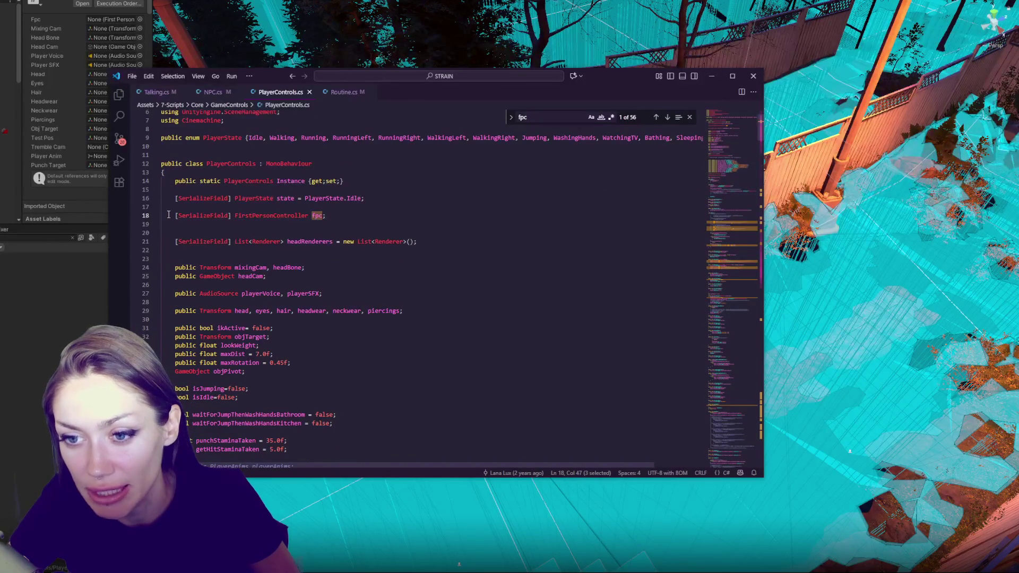
{"action": "left_click_drag", "start_coordinate": [174, 216], "coordinate": [231, 217]}
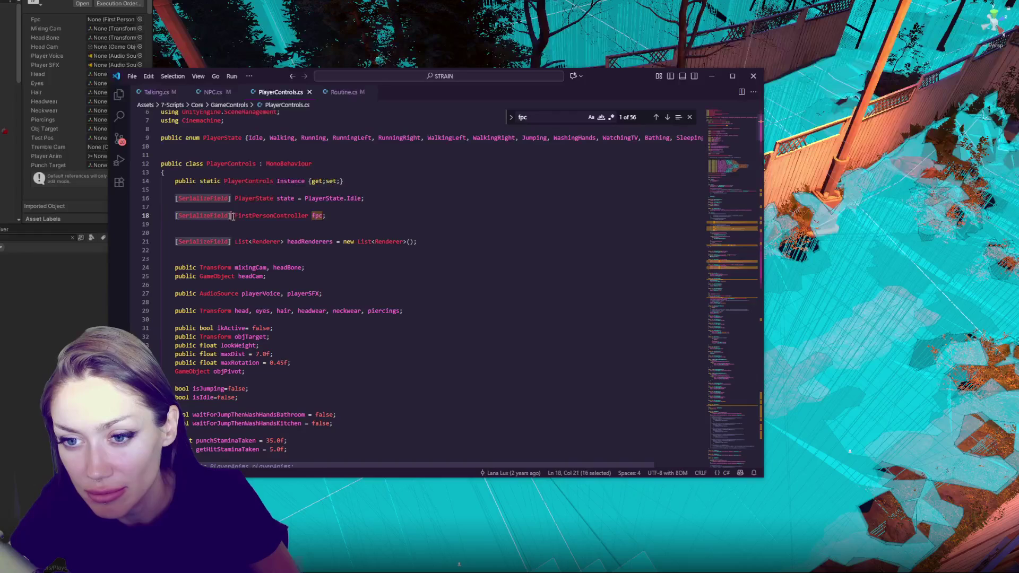
{"action": "type", "text": "public"}
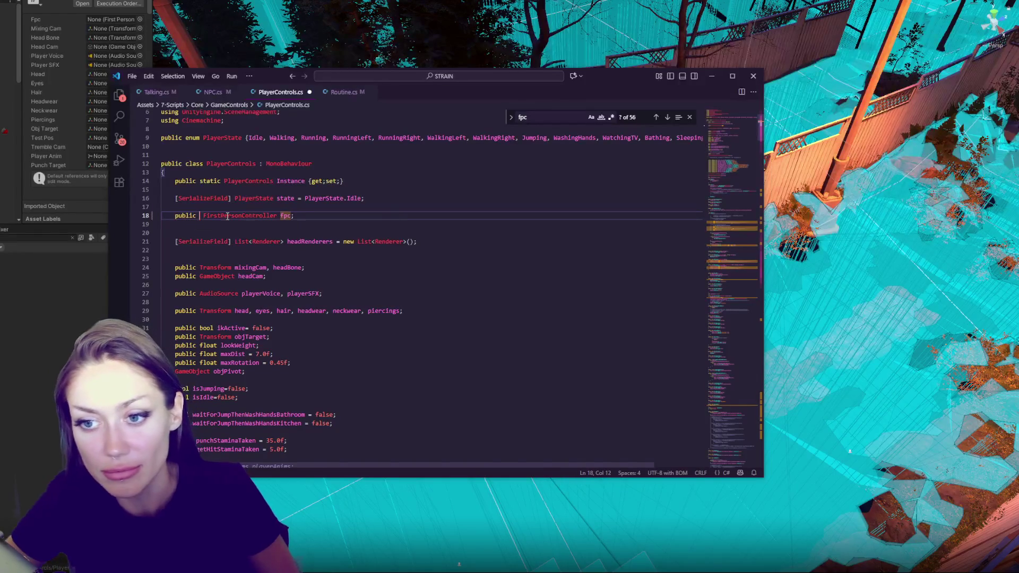
{"action": "key", "text": "BackSpace"}
{"action": "key", "text": "ctrl+s"}
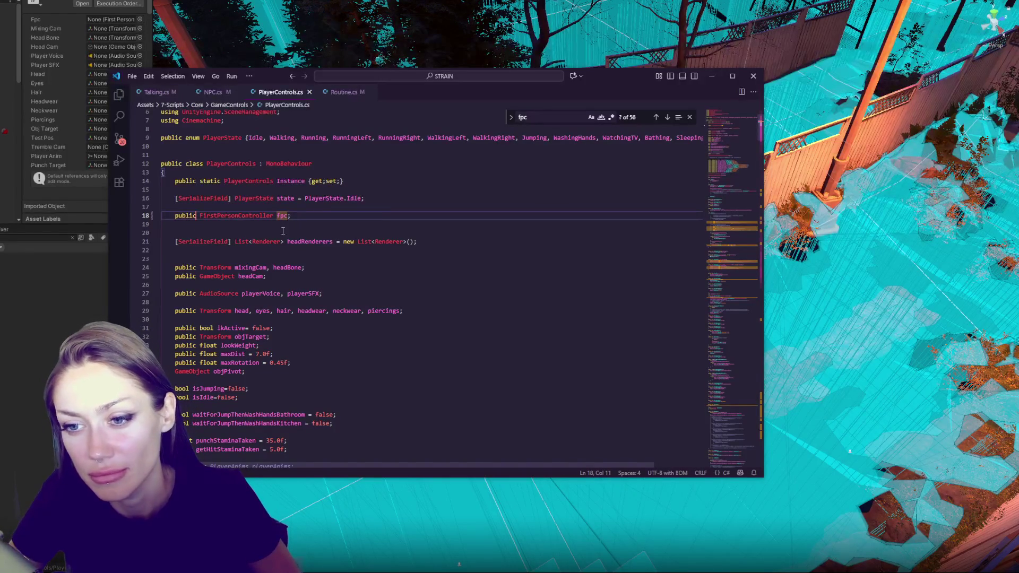
{"action": "double_click", "coordinate": [281, 215]}
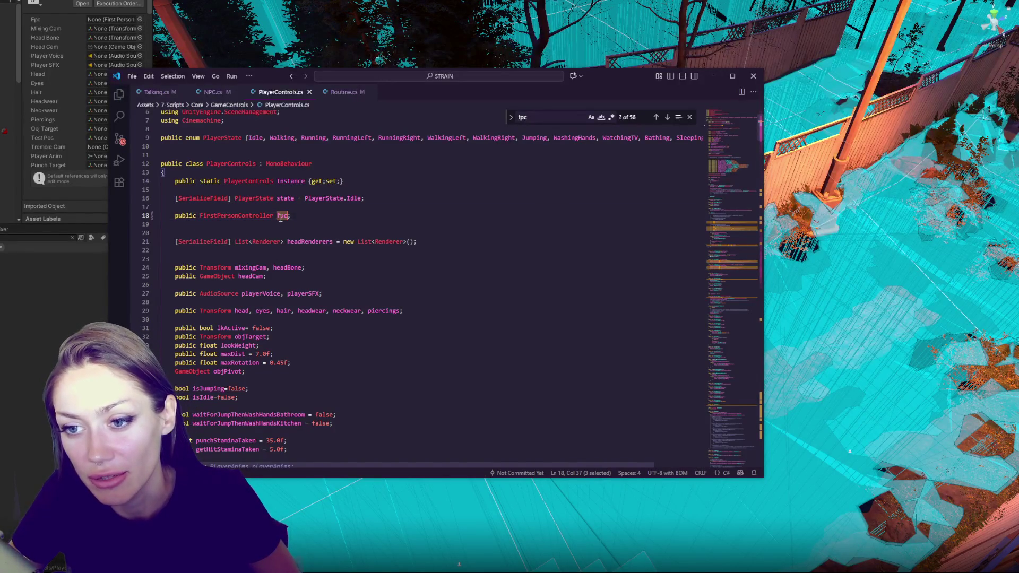
{"action": "left_click", "coordinate": [351, 92]}
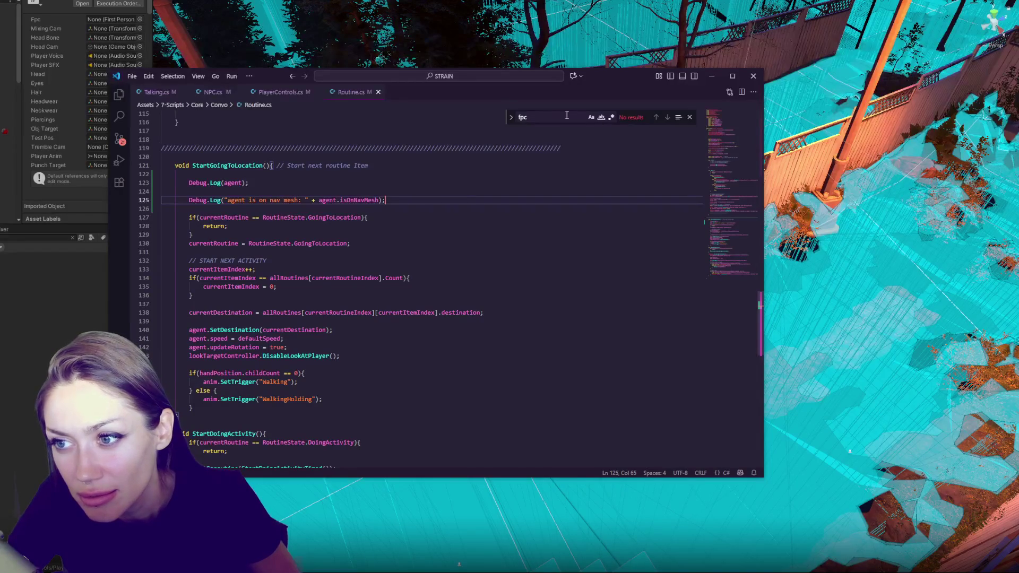
Step: Search Routine.cs for 'player' references
{"action": "key", "text": "ctrl+f"}
{"action": "type", "text": "player"}
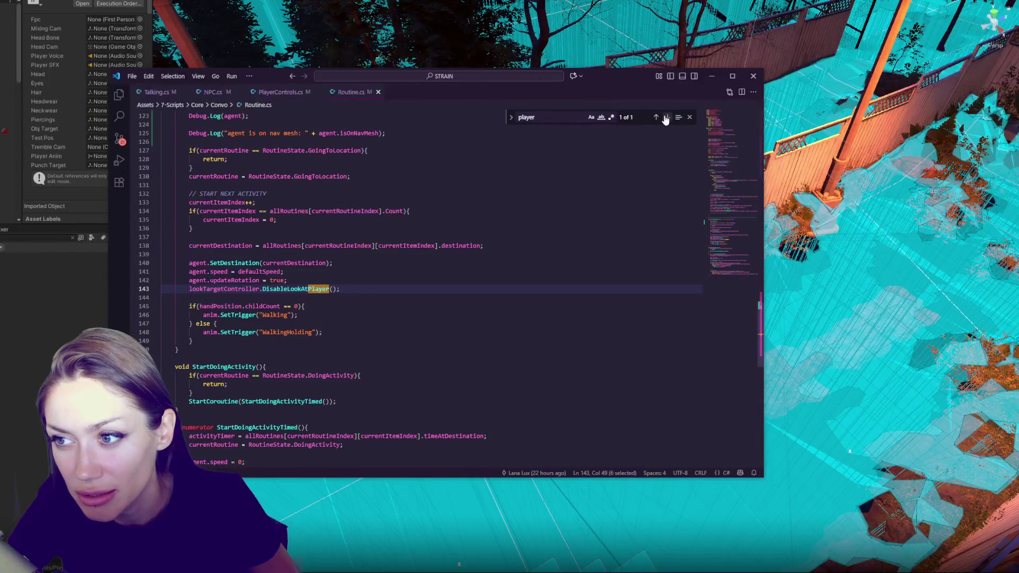
{"action": "scroll", "coordinate": [527, 261], "scroll_direction": "down", "scroll_amount": 7}
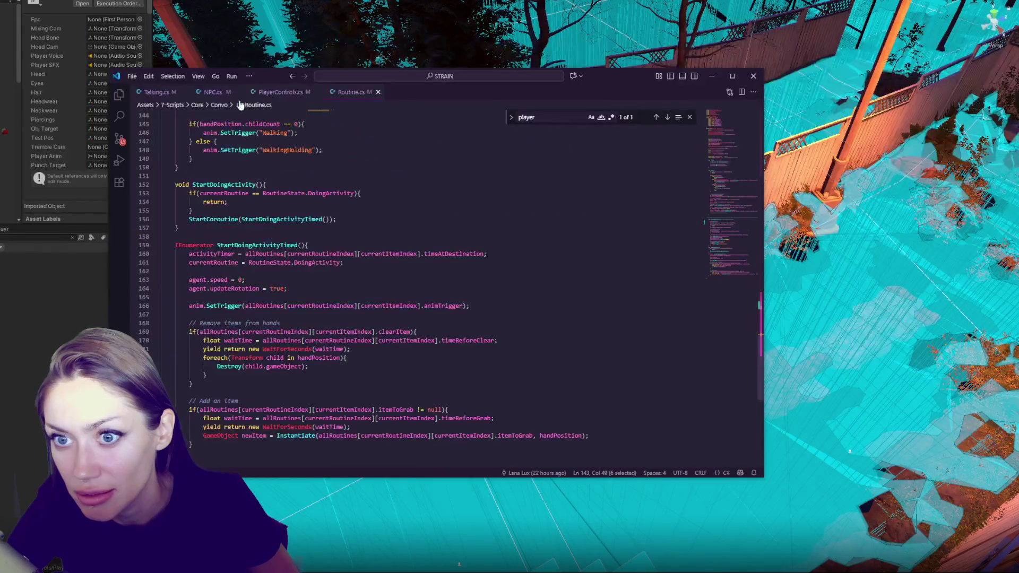
{"action": "scroll", "coordinate": [336, 234], "scroll_direction": "down", "scroll_amount": 6}
{"action": "scroll", "coordinate": [342, 232], "scroll_direction": "up", "scroll_amount": 5}
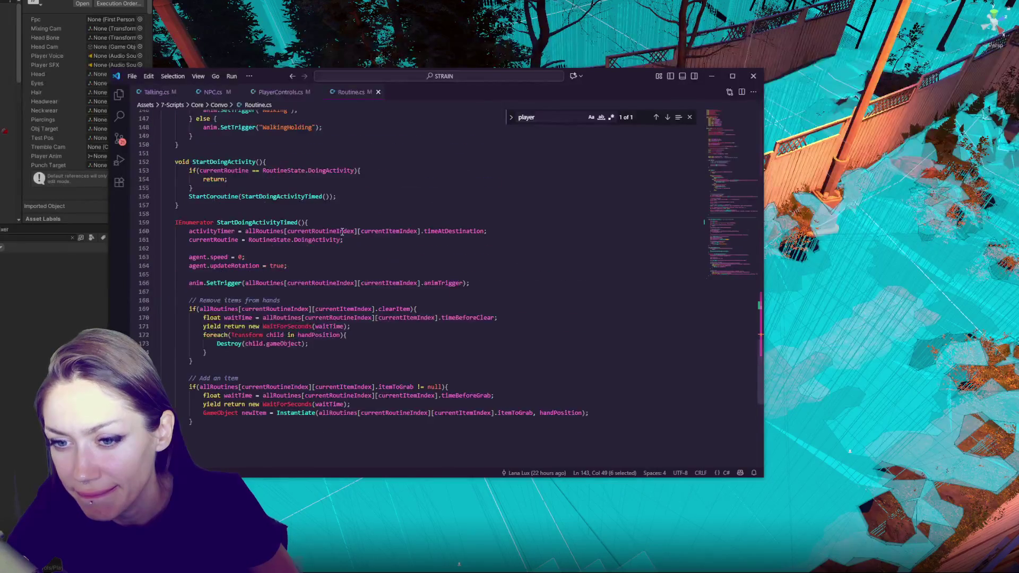
{"action": "left_click", "coordinate": [213, 91]}
Step: Change NPCControls.Instance.player on NPC.cs line 72 to PlayerControls.Instance.fpc.tranform and save
{"action": "left_click", "coordinate": [374, 289]}
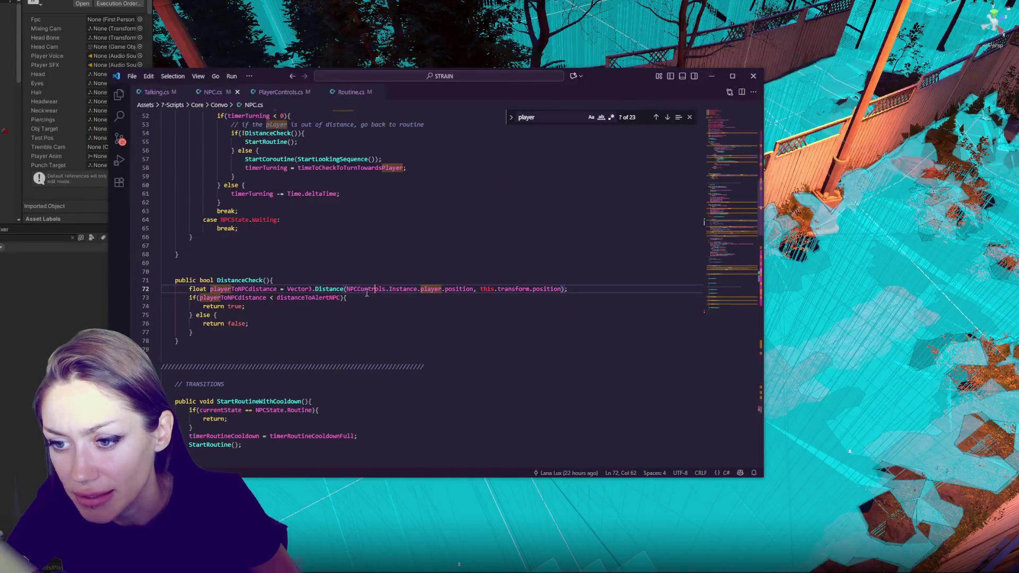
{"action": "double_click", "coordinate": [354, 289]}
{"action": "type", "text": "PlayerC"}
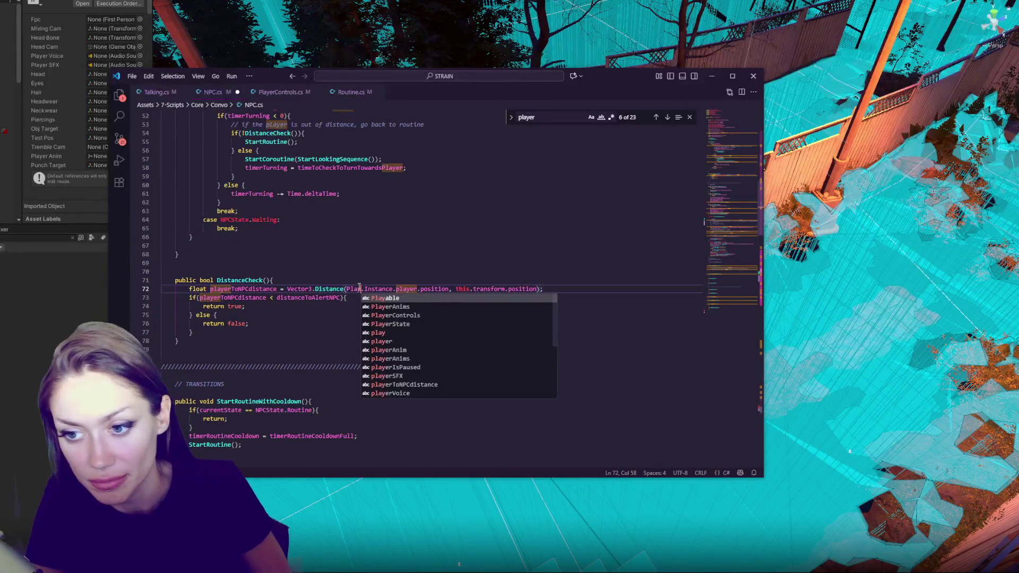
{"action": "type", "text": "ontrols"}
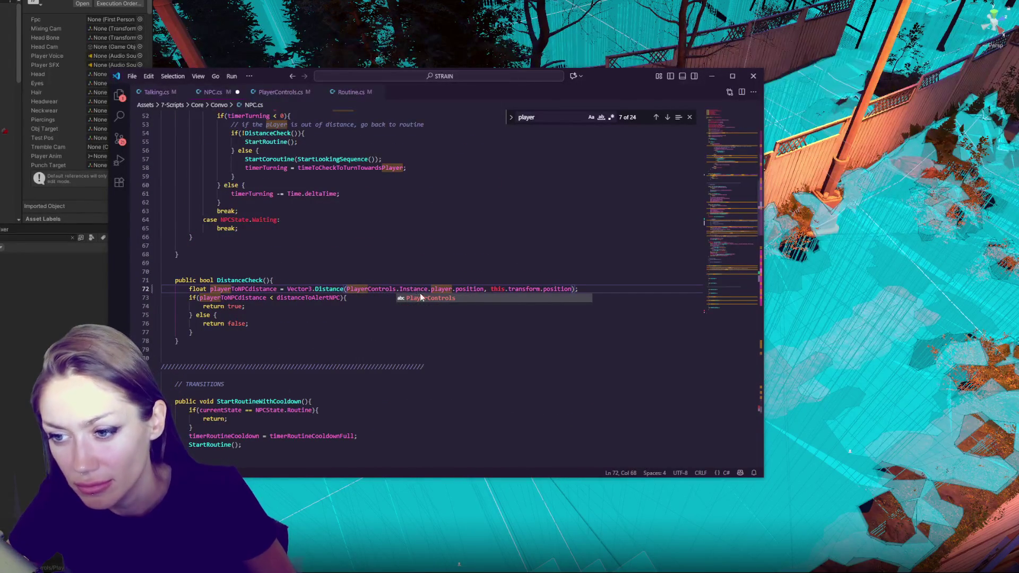
{"action": "double_click", "coordinate": [442, 290]}
{"action": "type", "text": "fpc"}
{"action": "key", "text": "ctrl+s"}
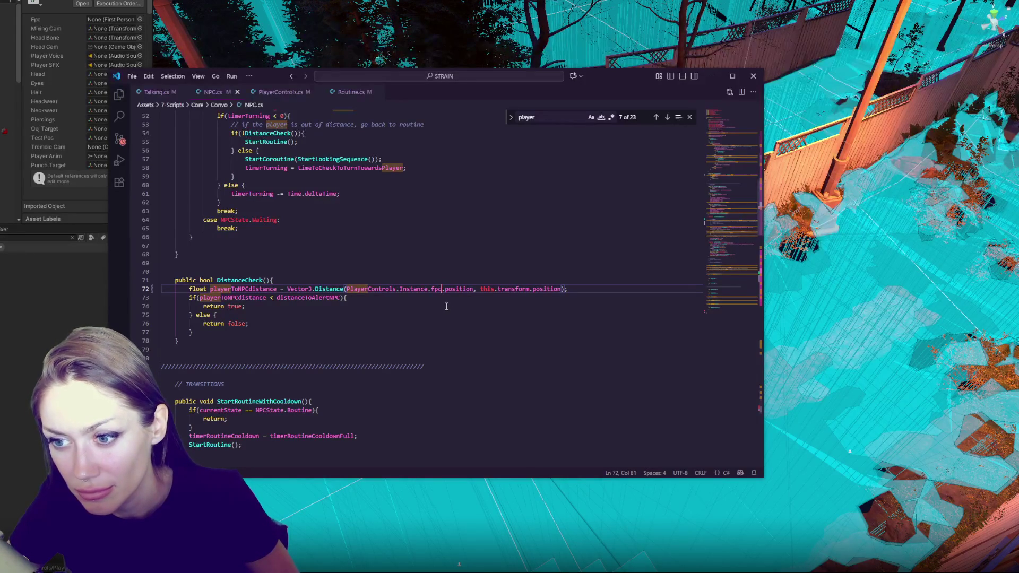
{"action": "type", "text": ".tranform."}
{"action": "key", "text": "ctrl+s"}
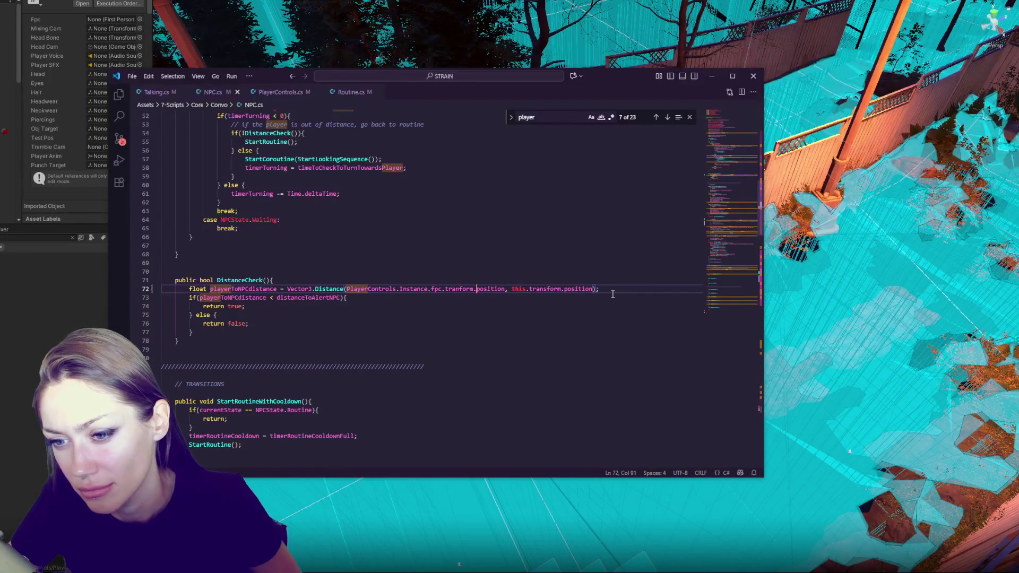
{"action": "left_click", "coordinate": [33, 330]}
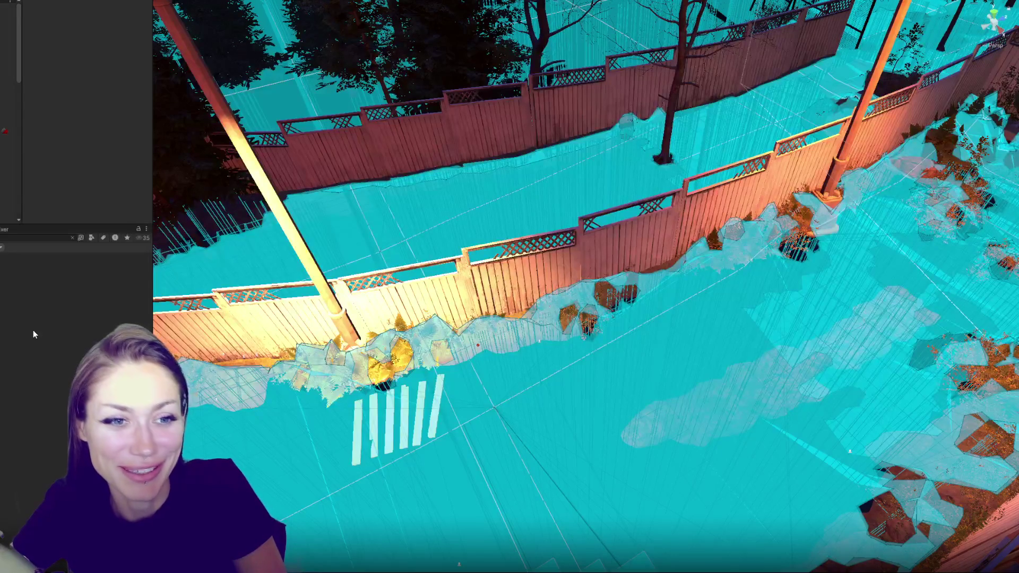
Step: Select the top Hierarchy object and read the CS1061 FirstPersonController error in the Console
{"action": "left_click", "coordinate": [7, 7]}
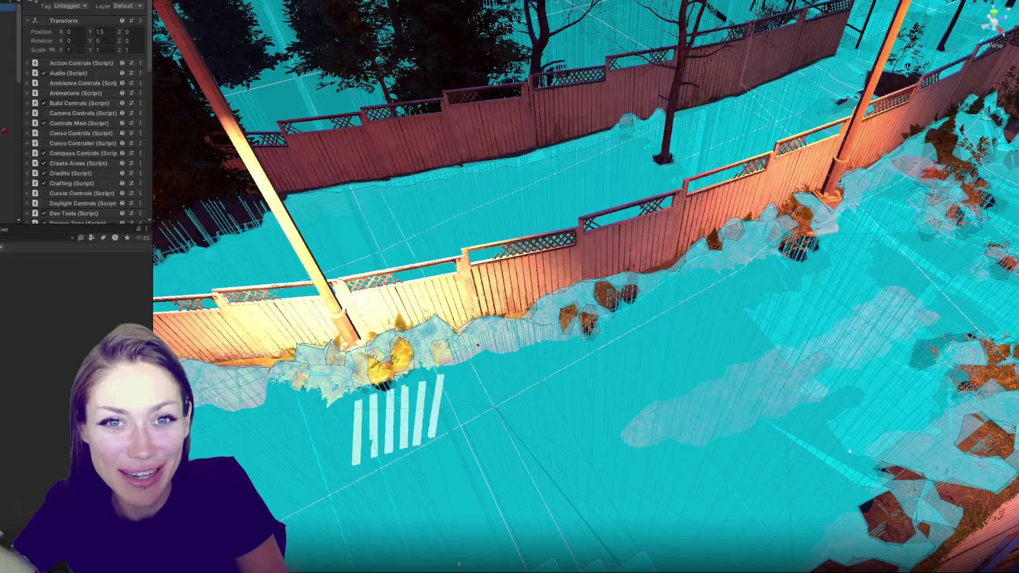
{"action": "scroll", "coordinate": [93, 78], "scroll_direction": "down", "scroll_amount": 10}
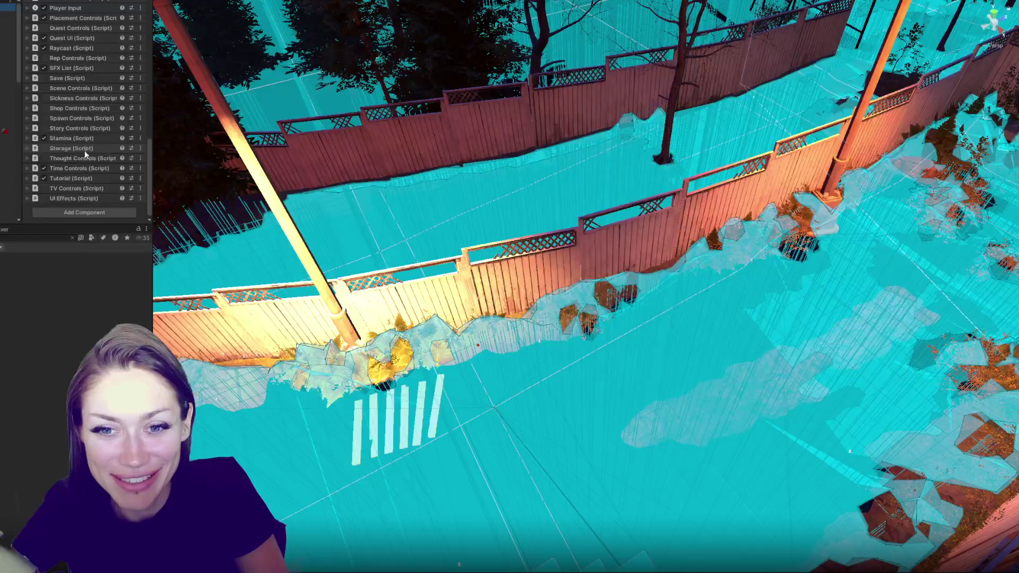
{"action": "left_click", "coordinate": [16, 566]}
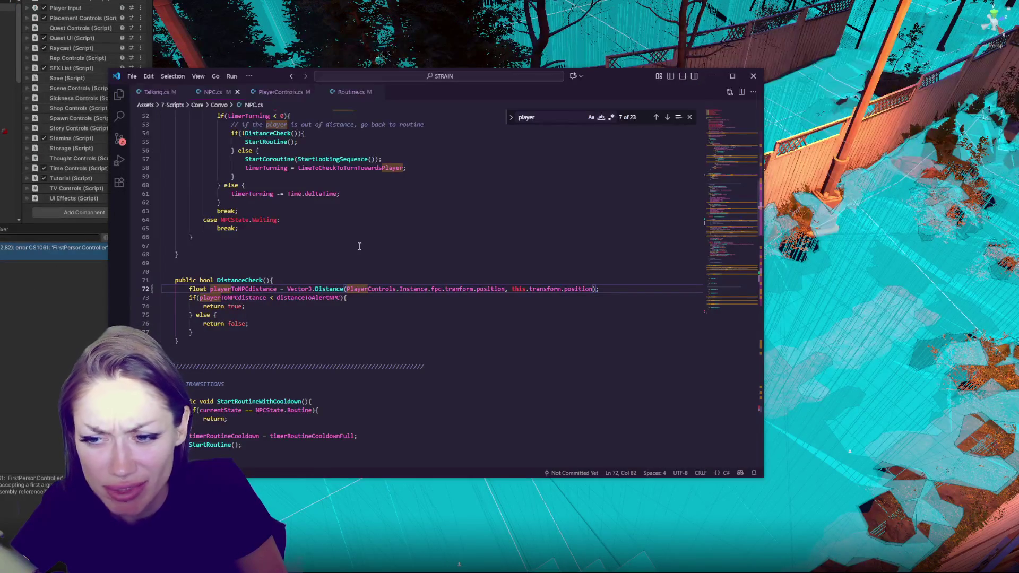
Step: Inspect the fpc declaration in PlayerControls.cs and recheck the error in Unity
{"action": "left_click", "coordinate": [290, 94]}
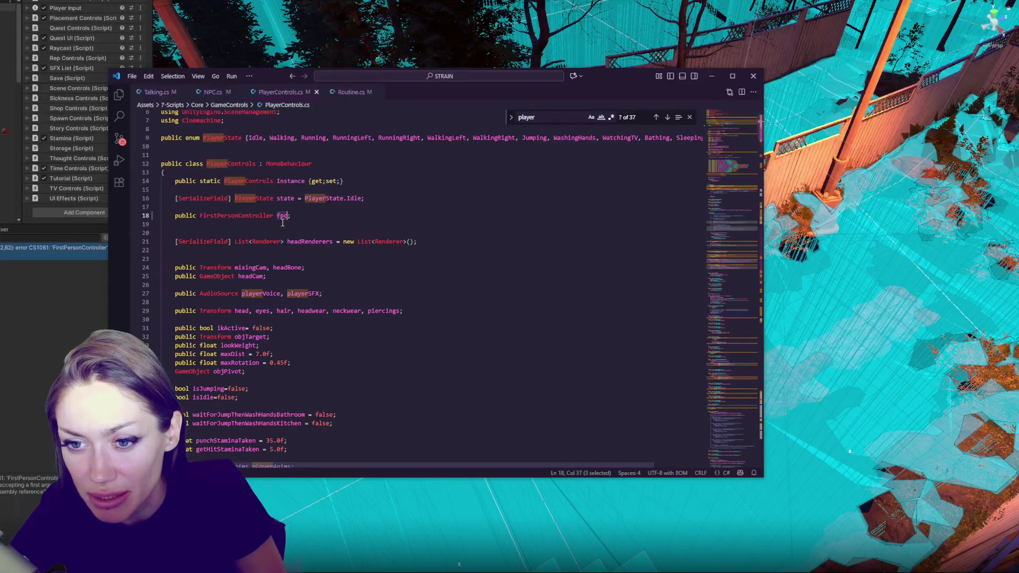
{"action": "left_click", "coordinate": [310, 217]}
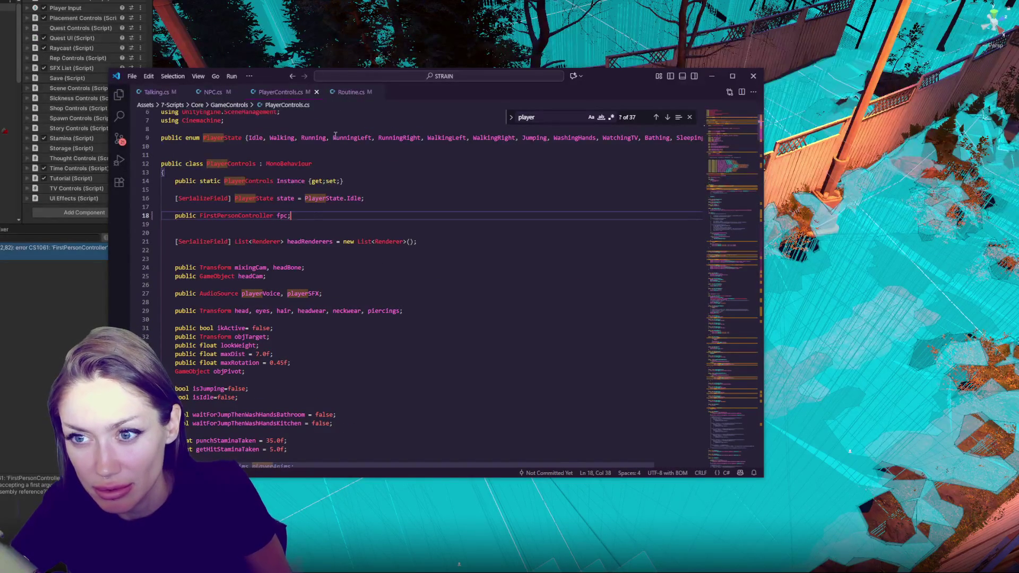
{"action": "left_click", "coordinate": [221, 93]}
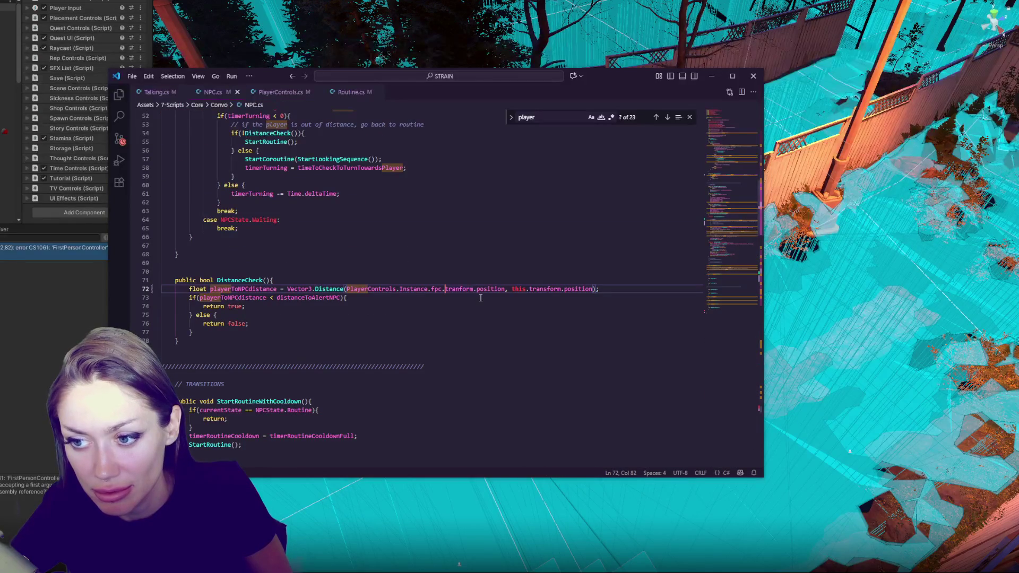
{"action": "left_click", "coordinate": [9, 302]}
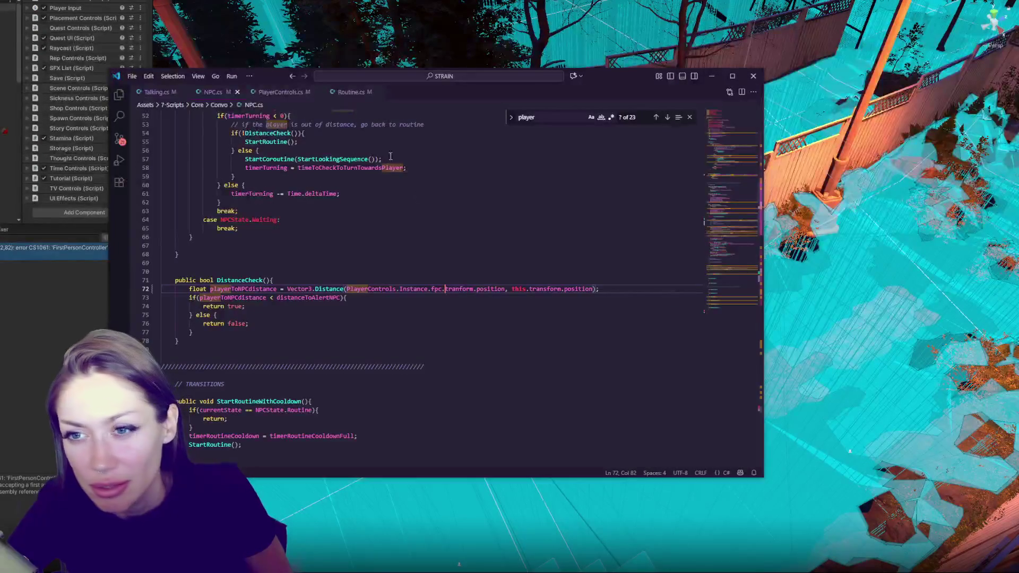
Step: Revert the fpc field to [SerializeField], review its fpc matches, and close PlayerControls.cs
{"action": "left_click", "coordinate": [276, 94]}
{"action": "key", "text": "Home"}
{"action": "key", "text": "ctrl+Right"}
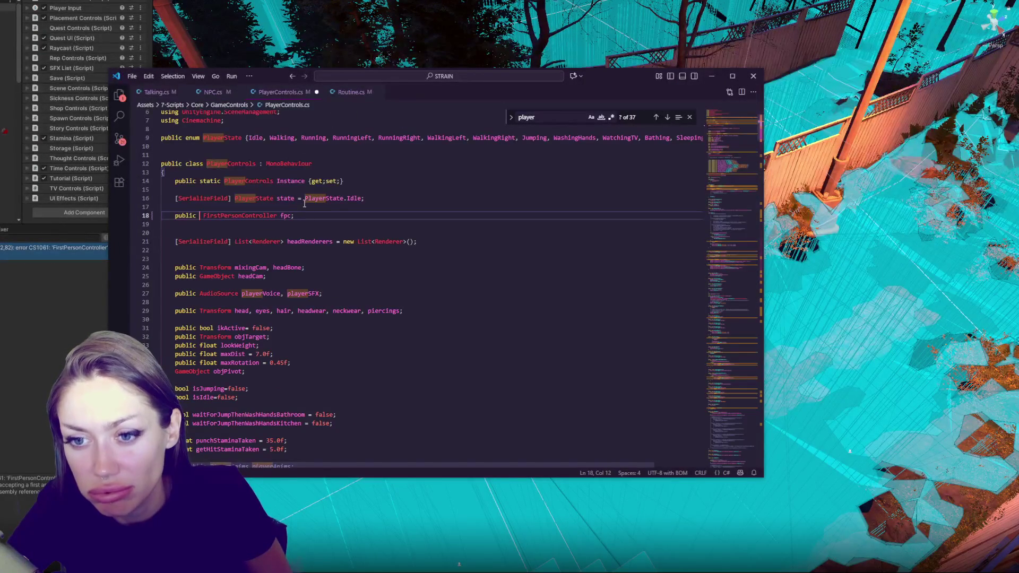
{"action": "key", "text": "ctrl+z"}
{"action": "key", "text": "ctrl+z"}
{"action": "double_click", "coordinate": [317, 215]}
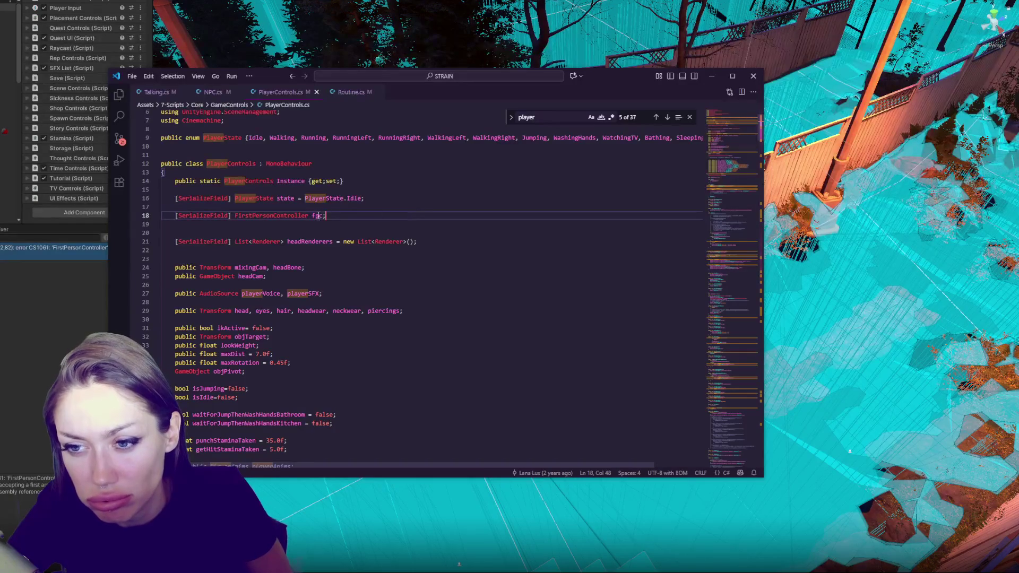
{"action": "key", "text": "ctrl+f"}
{"action": "left_click", "coordinate": [669, 118]}
{"action": "left_click", "coordinate": [667, 118]}
{"action": "left_click", "coordinate": [667, 117]}
{"action": "scroll", "coordinate": [566, 193], "scroll_direction": "up", "scroll_amount": 10}
{"action": "scroll", "coordinate": [570, 194], "scroll_direction": "up", "scroll_amount": 11}
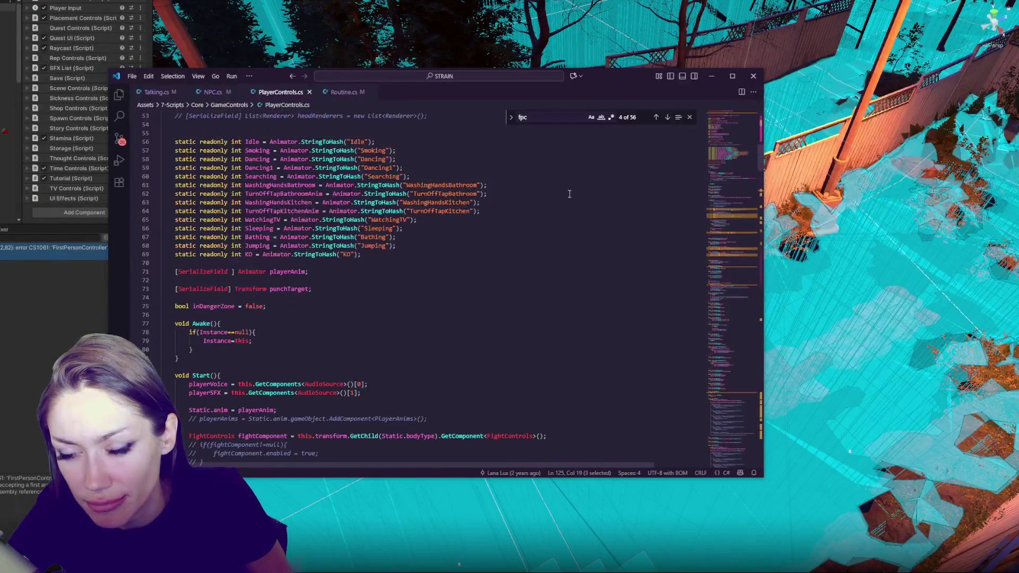
{"action": "left_click", "coordinate": [310, 93]}
Step: Start retyping the class on NPC.cs line 72 as GameObje and open the Game Over script
{"action": "double_click", "coordinate": [388, 291]}
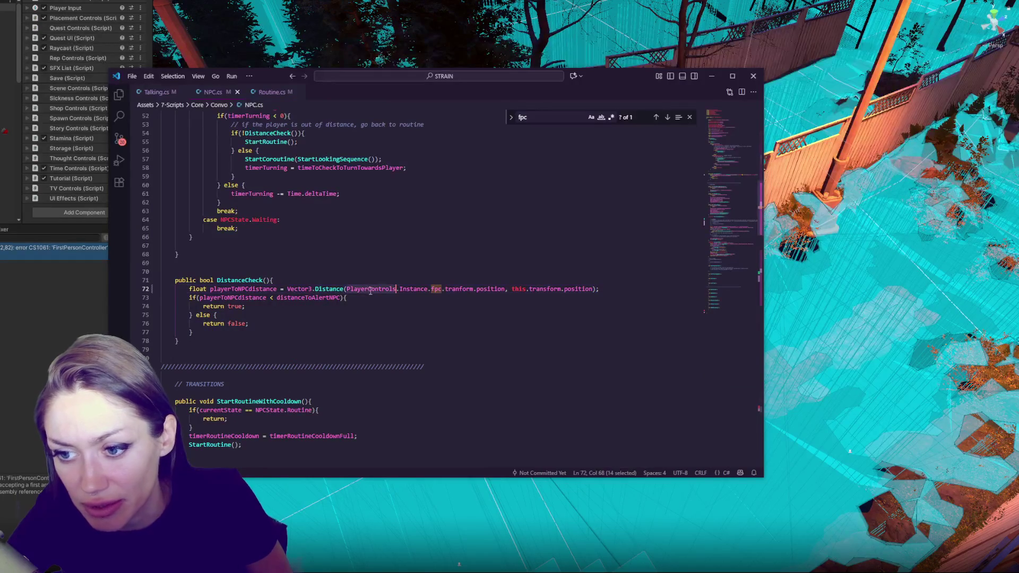
{"action": "type", "text": "GameObje"}
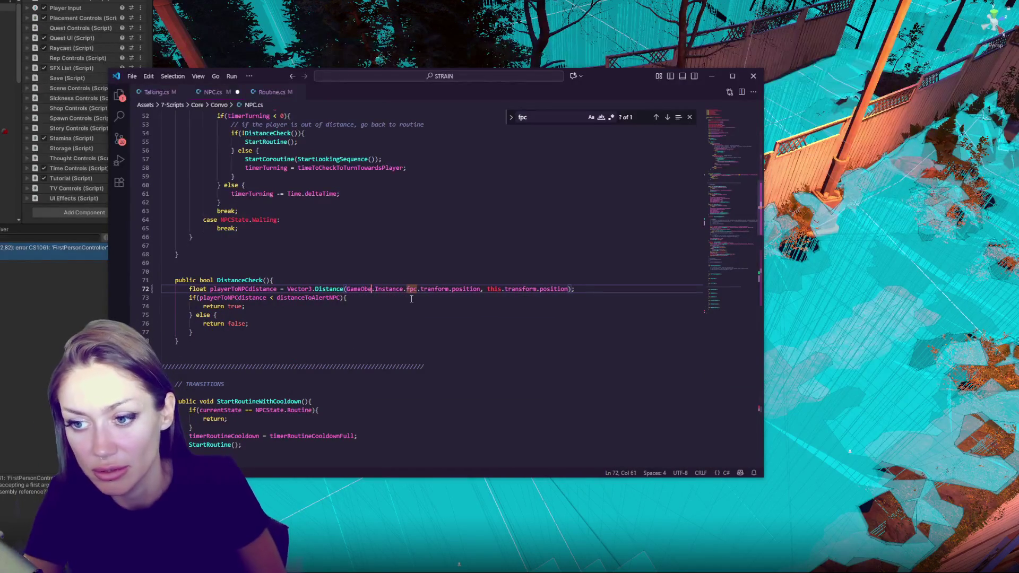
{"action": "left_click", "coordinate": [43, 240]}
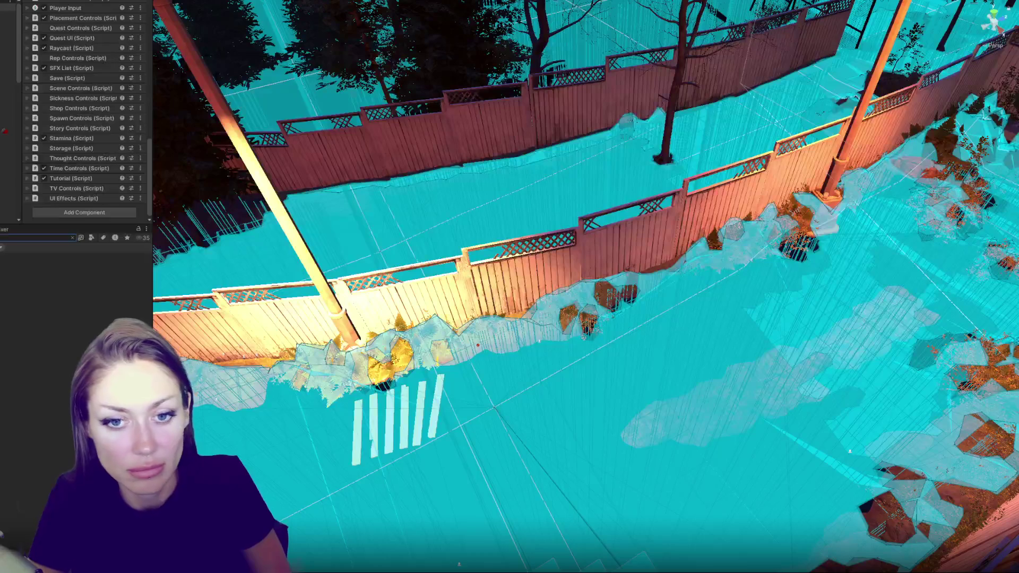
{"action": "left_click", "coordinate": [40, 268]}
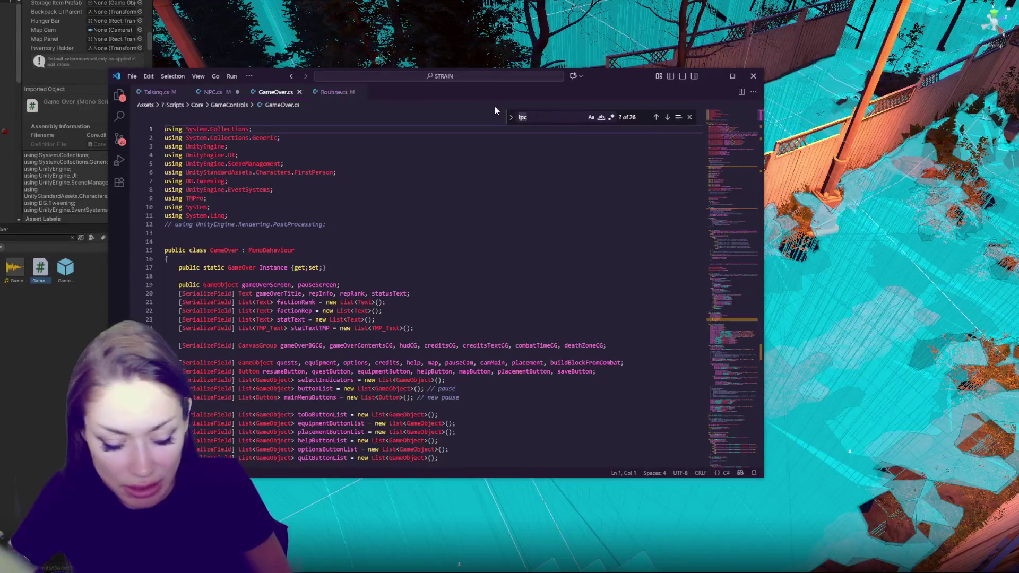
Step: Search the script for 'player' and step through the matches
{"action": "type", "text": "player"}
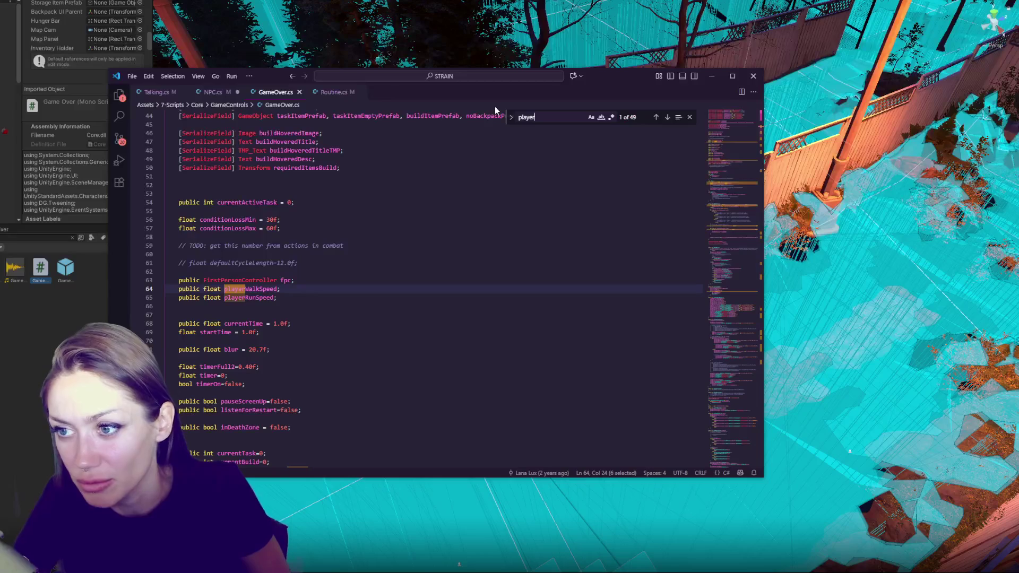
{"action": "left_click", "coordinate": [668, 118]}
{"action": "left_click", "coordinate": [668, 118]}
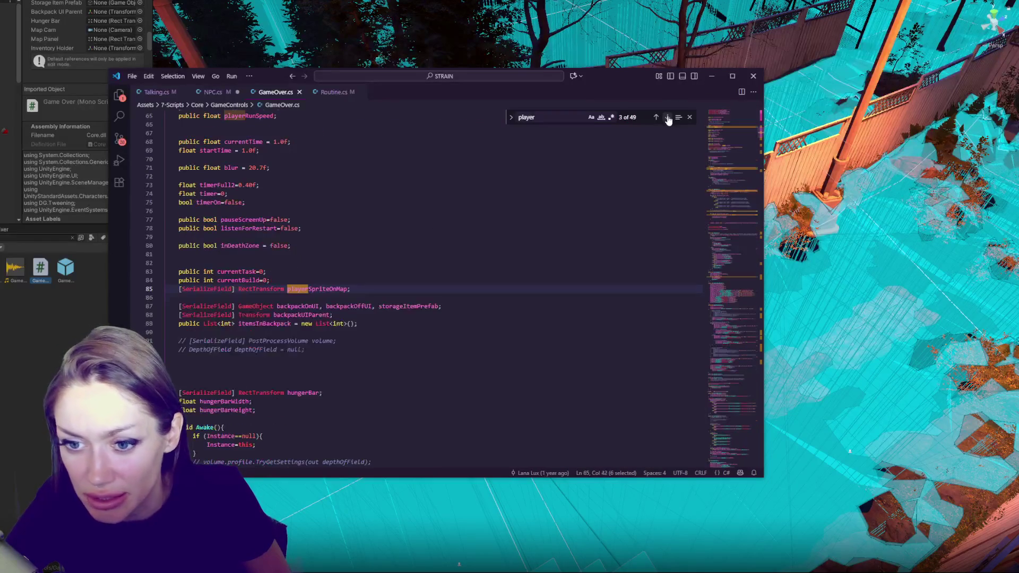
{"action": "left_click", "coordinate": [668, 118]}
{"action": "left_click", "coordinate": [668, 118]}
{"action": "left_click", "coordinate": [668, 118]}
{"action": "left_click", "coordinate": [668, 118]}
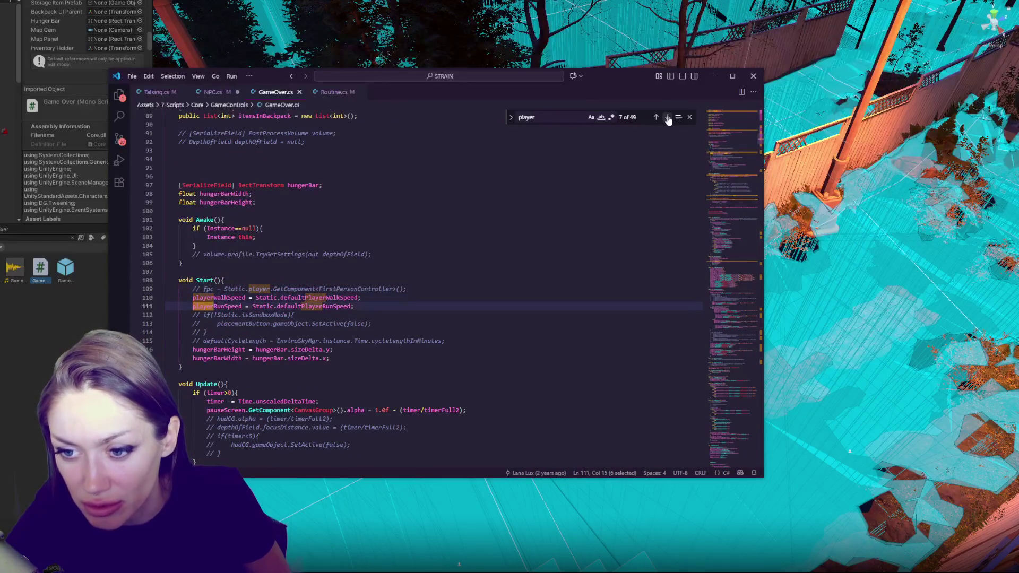
{"action": "left_click", "coordinate": [667, 118]}
{"action": "left_click", "coordinate": [668, 118]}
{"action": "left_click", "coordinate": [667, 118]}
{"action": "left_click", "coordinate": [668, 118]}
{"action": "left_click", "coordinate": [668, 118]}
{"action": "left_click", "coordinate": [668, 118]}
{"action": "left_click", "coordinate": [668, 118]}
{"action": "left_click", "coordinate": [667, 118]}
{"action": "left_click", "coordinate": [668, 118]}
{"action": "left_click", "coordinate": [668, 118]}
{"action": "left_click", "coordinate": [667, 118]}
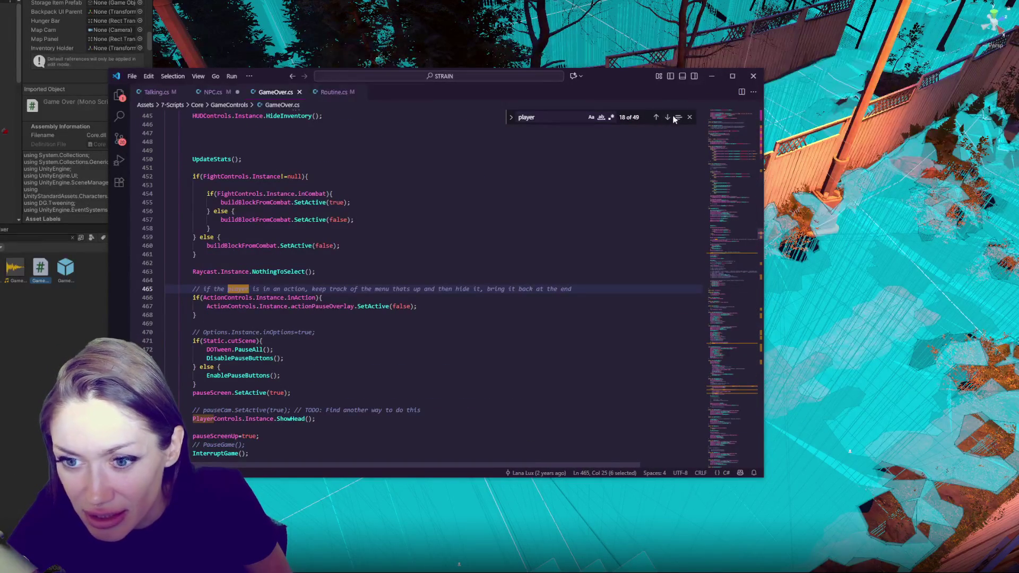
Step: Browse the field list around lines 50–60, check Unity, then return to PlayerControls.cs
{"action": "left_click_drag", "start_coordinate": [724, 228], "coordinate": [735, 114]}
{"action": "left_click", "coordinate": [415, 237]}
{"action": "scroll", "coordinate": [415, 227], "scroll_direction": "down", "scroll_amount": 3}
{"action": "scroll", "coordinate": [416, 226], "scroll_direction": "down", "scroll_amount": 10}
{"action": "left_click", "coordinate": [299, 165]}
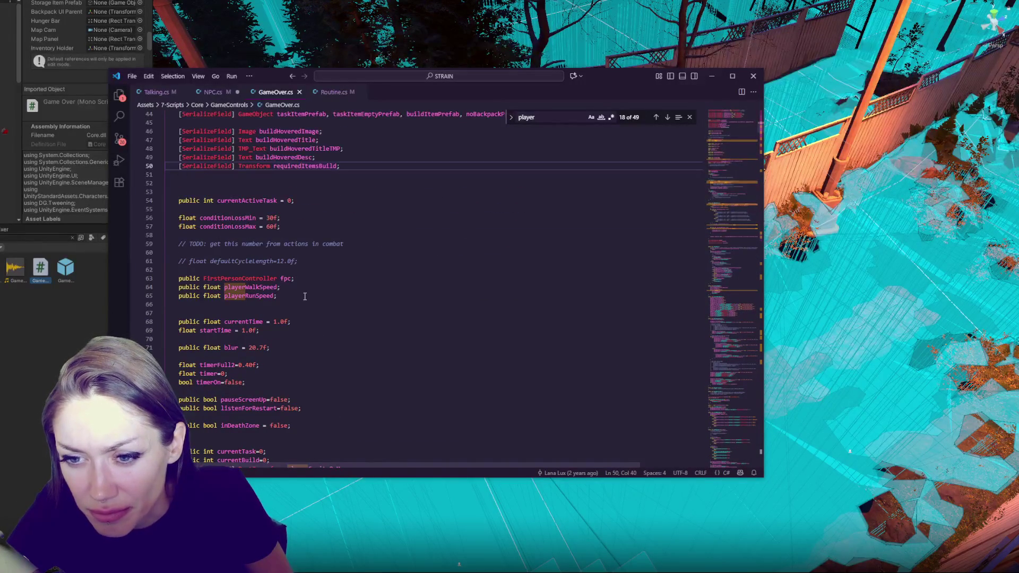
{"action": "left_click", "coordinate": [416, 253]}
{"action": "scroll", "coordinate": [433, 248], "scroll_direction": "down", "scroll_amount": 4}
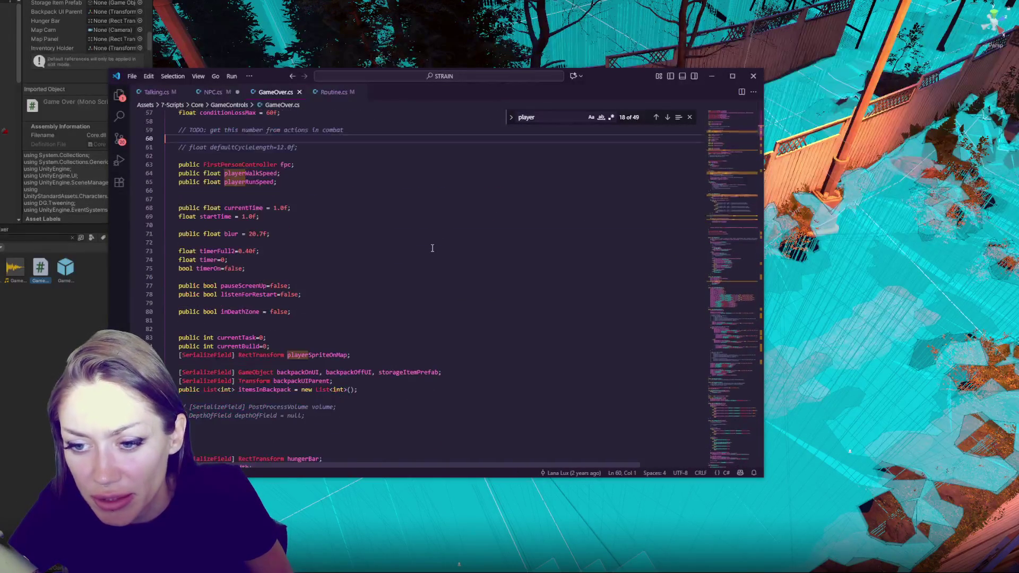
{"action": "scroll", "coordinate": [433, 248], "scroll_direction": "down", "scroll_amount": 5}
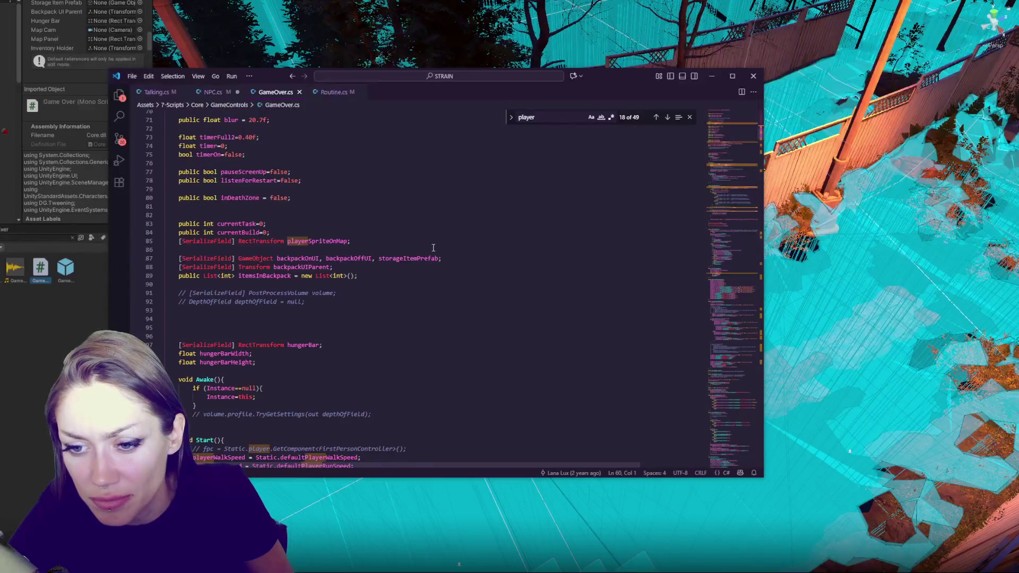
{"action": "left_click", "coordinate": [31, 236]}
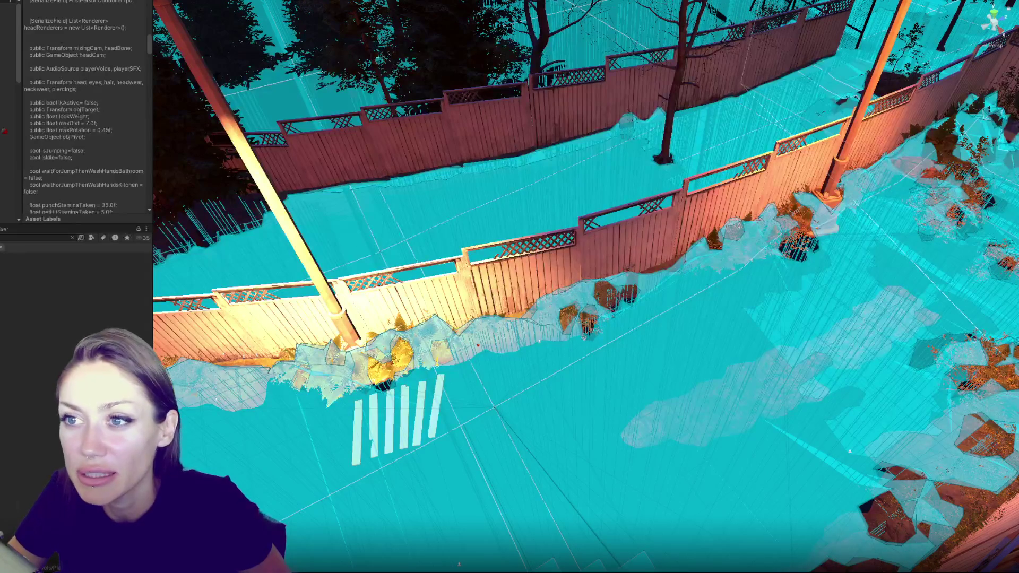
{"action": "key", "text": "alt+Tab"}
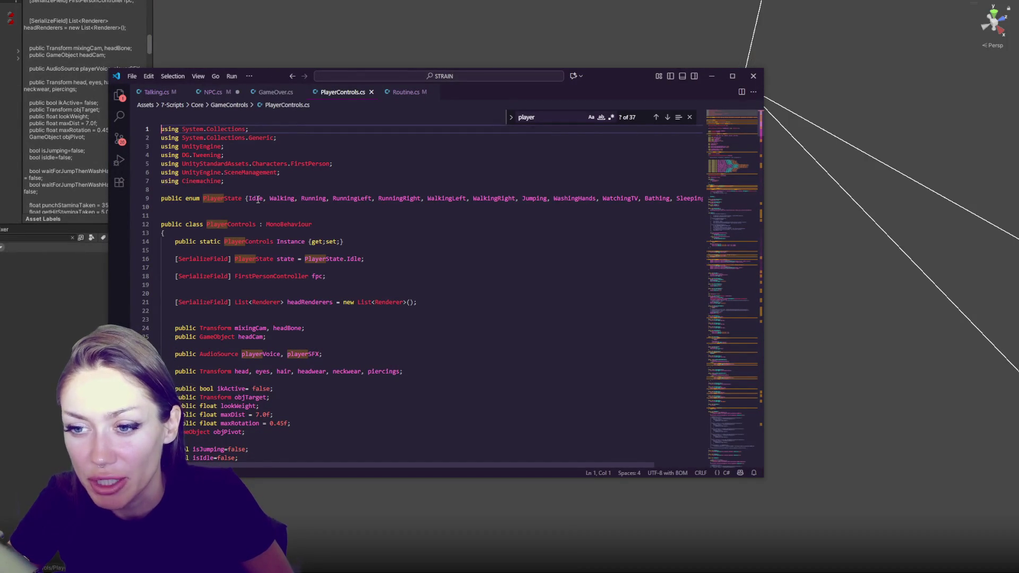
Step: Add 'public Transform player;' below the fpc field in PlayerControls.cs and save
{"action": "left_click", "coordinate": [414, 268]}
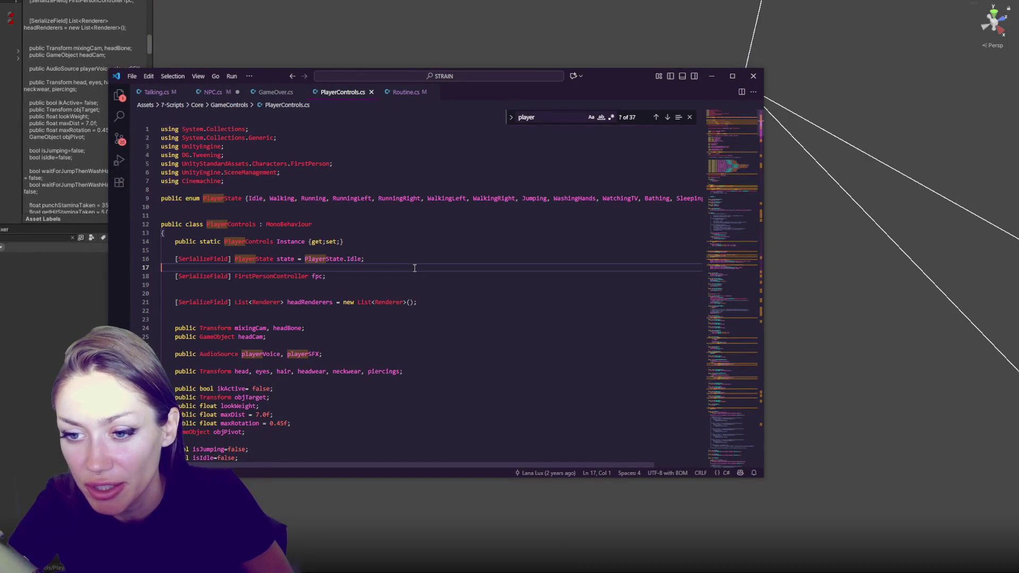
{"action": "left_click", "coordinate": [412, 276]}
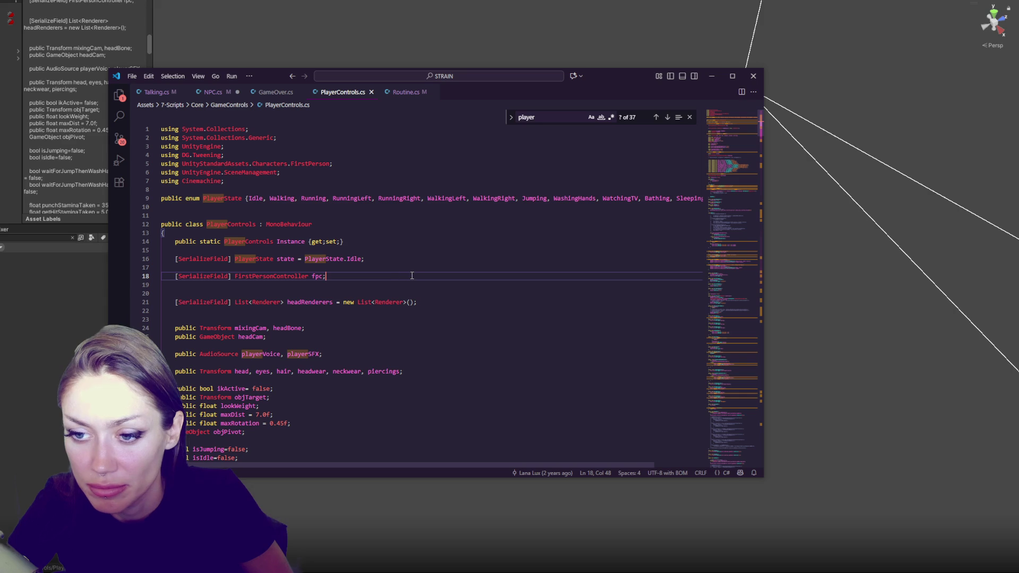
{"action": "key", "text": "Return"}
{"action": "type", "text": "public"}
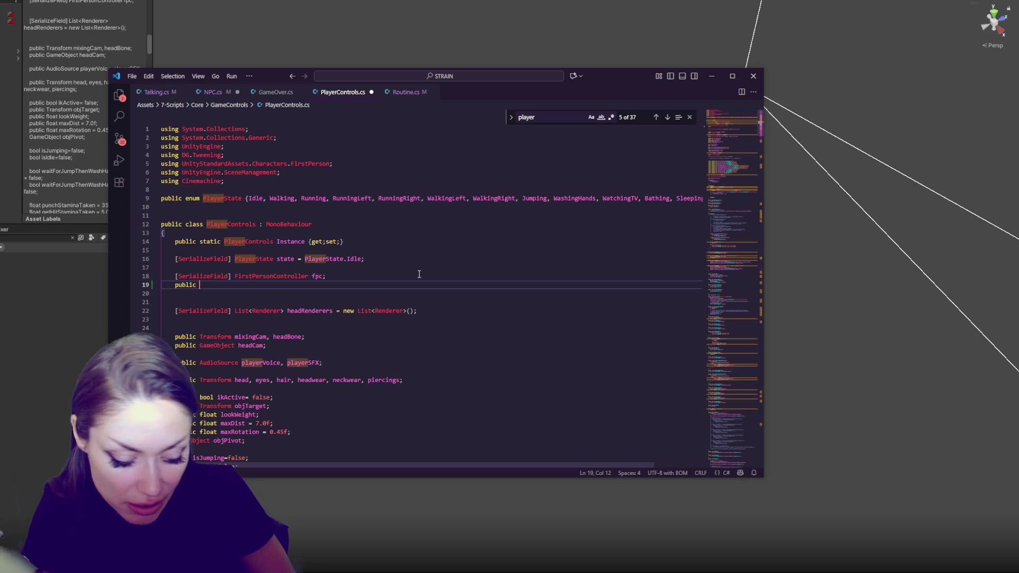
{"action": "type", "text": "Transform "}
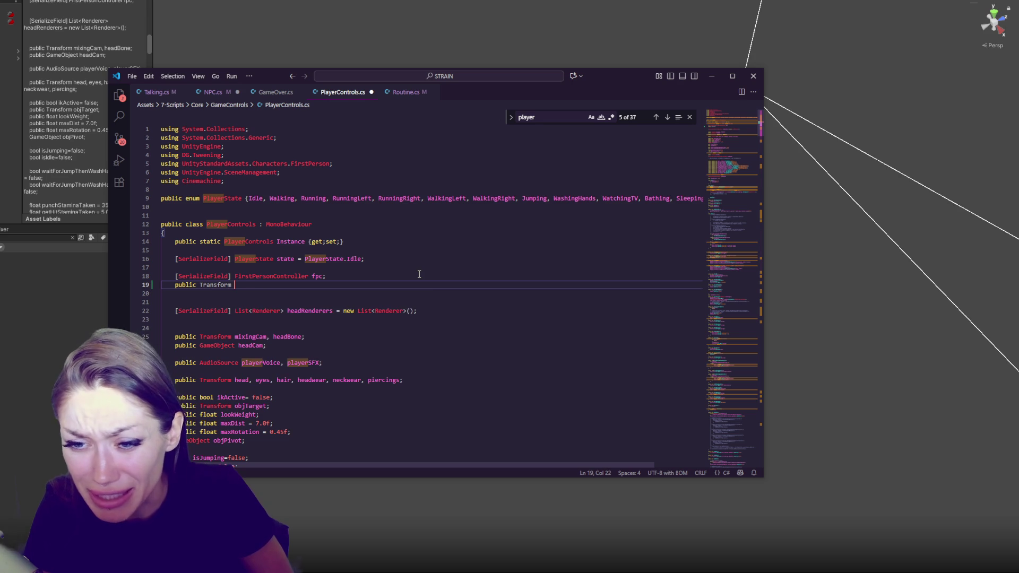
{"action": "type", "text": "player;"}
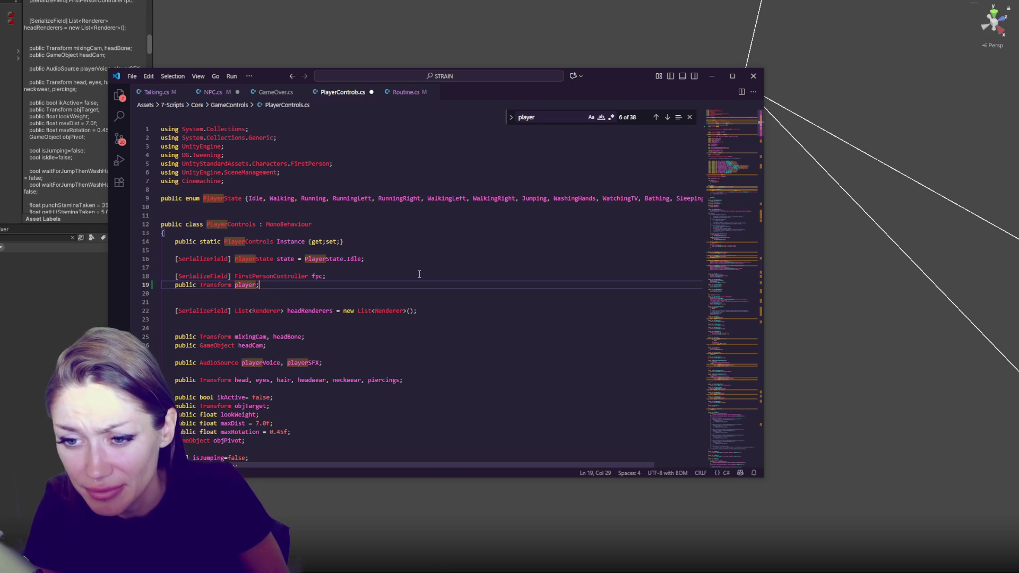
{"action": "key", "text": "ctrl+s"}
Step: Review the 'player' matches forward and back, then return to Unity to recompile
{"action": "double_click", "coordinate": [247, 285]}
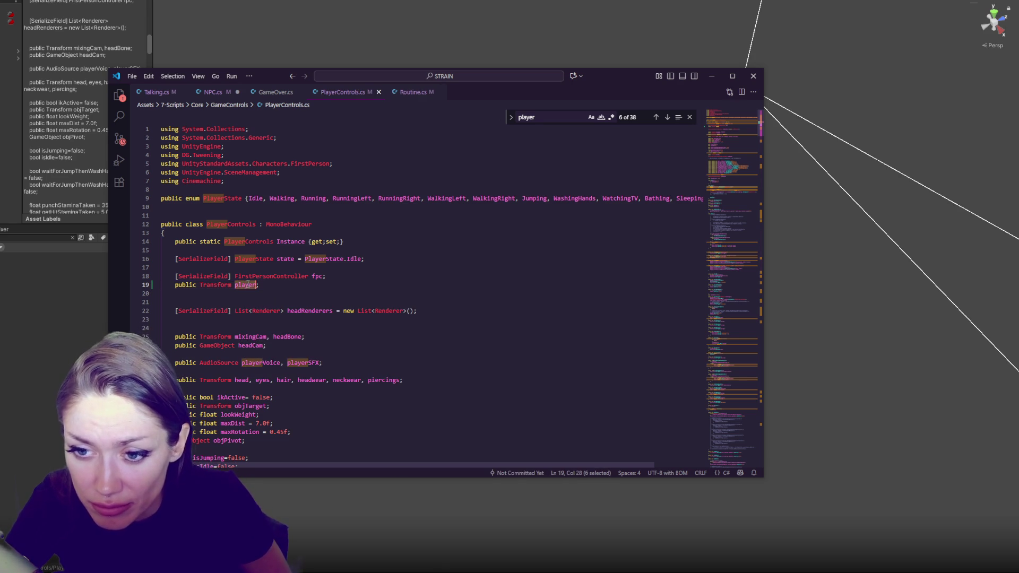
{"action": "left_click", "coordinate": [667, 118]}
{"action": "left_click", "coordinate": [667, 118]}
{"action": "left_click", "coordinate": [667, 118]}
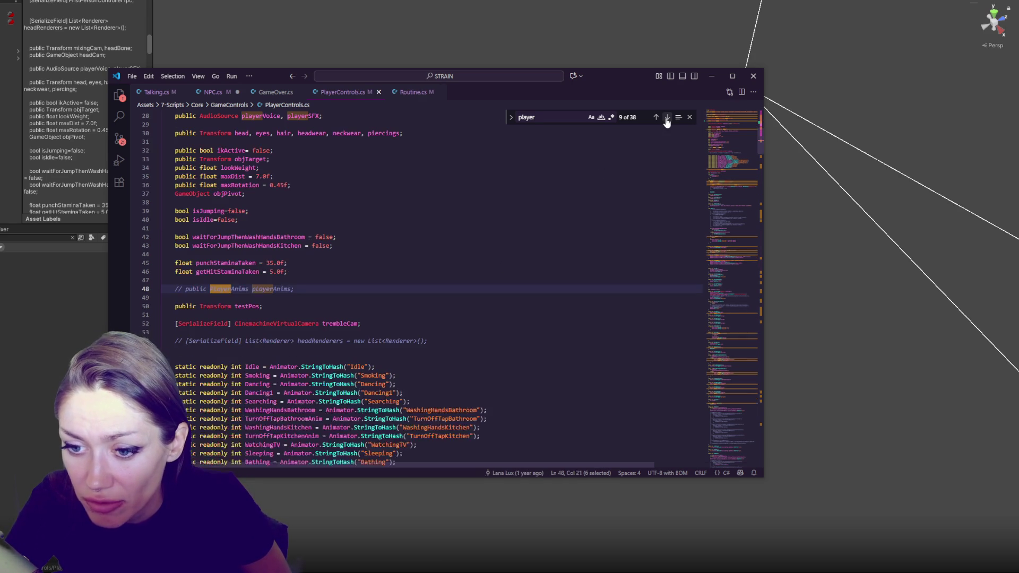
{"action": "left_click", "coordinate": [667, 119]}
{"action": "left_click", "coordinate": [667, 119]}
{"action": "left_click", "coordinate": [668, 119]}
{"action": "left_click", "coordinate": [667, 118]}
{"action": "left_click", "coordinate": [656, 118]}
{"action": "left_click", "coordinate": [656, 117]}
{"action": "left_click", "coordinate": [656, 118]}
{"action": "left_click", "coordinate": [656, 117]}
{"action": "left_click", "coordinate": [656, 118]}
{"action": "left_click", "coordinate": [656, 118]}
{"action": "left_click", "coordinate": [656, 118]}
{"action": "left_click", "coordinate": [656, 118]}
{"action": "left_click", "coordinate": [656, 118]}
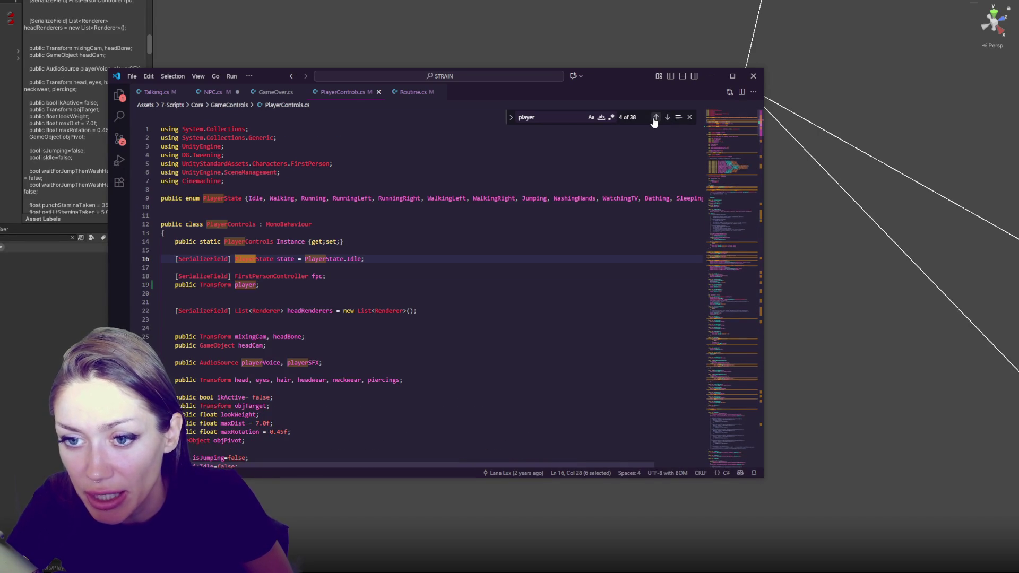
{"action": "left_click", "coordinate": [415, 93]}
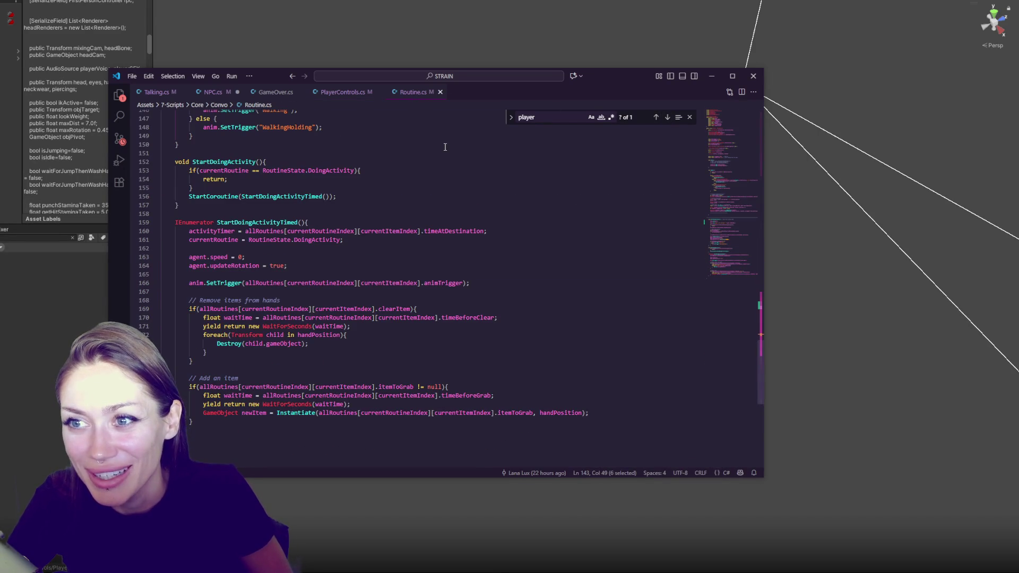
{"action": "key", "text": "alt+Tab"}
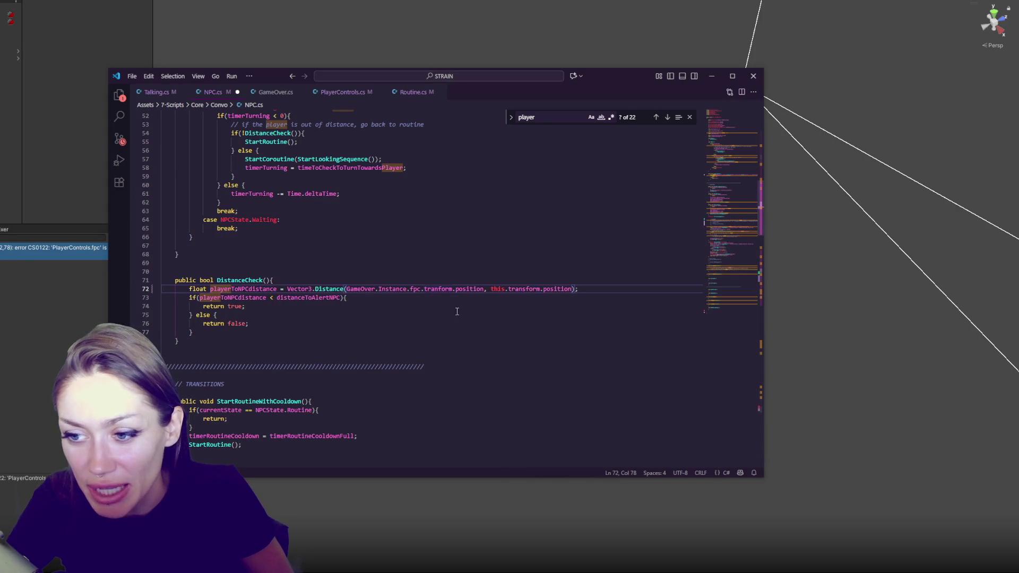
Step: On NPC.cs line 72, replace GameOver with PlayerControls, drop the fpc and tranform parts, and save
{"action": "double_click", "coordinate": [355, 289]}
{"action": "type", "text": "PlayerC"}
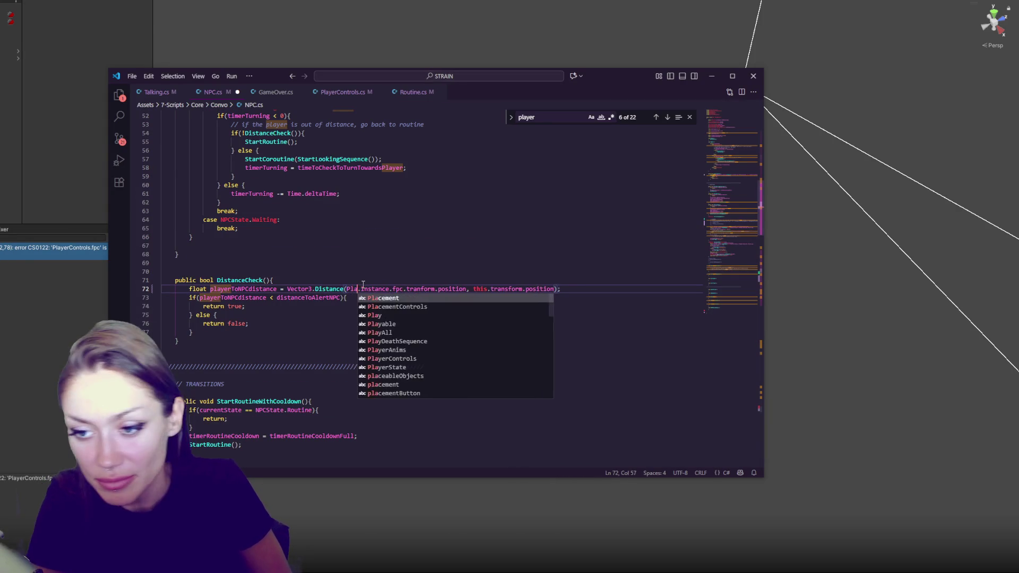
{"action": "type", "text": "ontrols"}
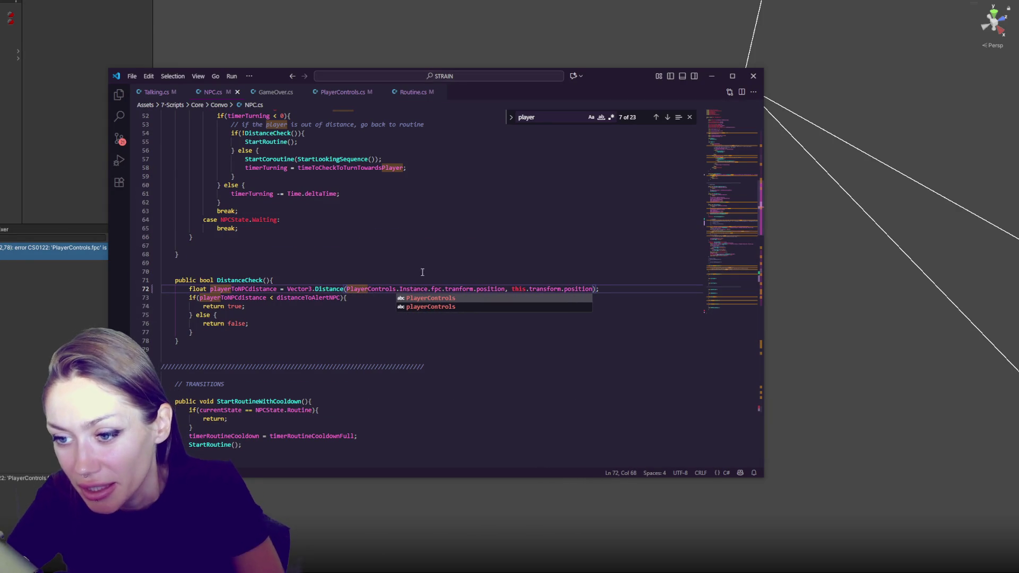
{"action": "double_click", "coordinate": [437, 288]}
{"action": "key", "text": "BackSpace"}
{"action": "key", "text": "BackSpace"}
{"action": "left_click", "coordinate": [448, 295]}
{"action": "double_click", "coordinate": [446, 288]}
{"action": "key", "text": "BackSpace"}
{"action": "key", "text": "BackSpace"}
{"action": "left_click", "coordinate": [469, 264]}
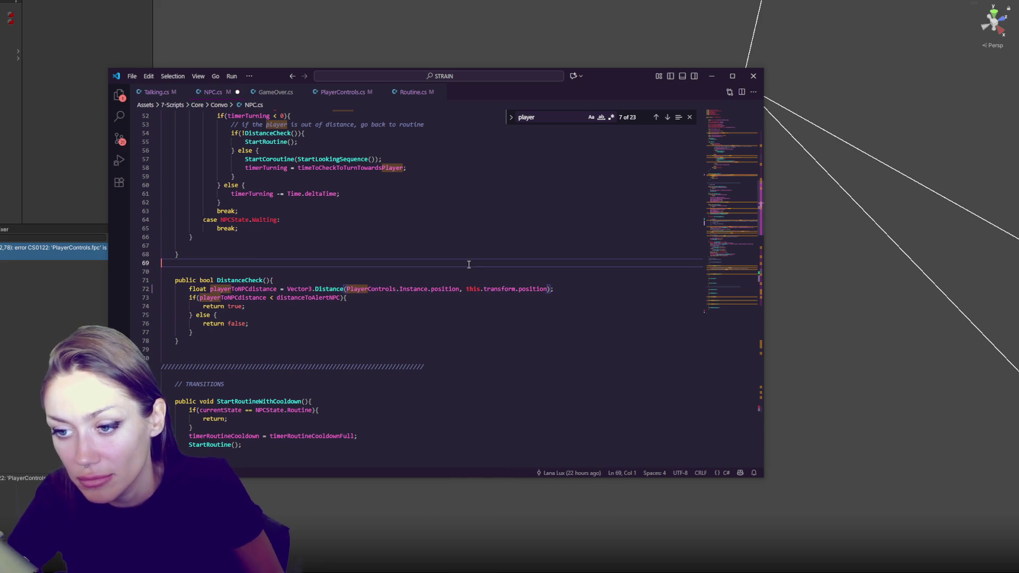
{"action": "key", "text": "ctrl+s"}
{"action": "left_click", "coordinate": [62, 300]}
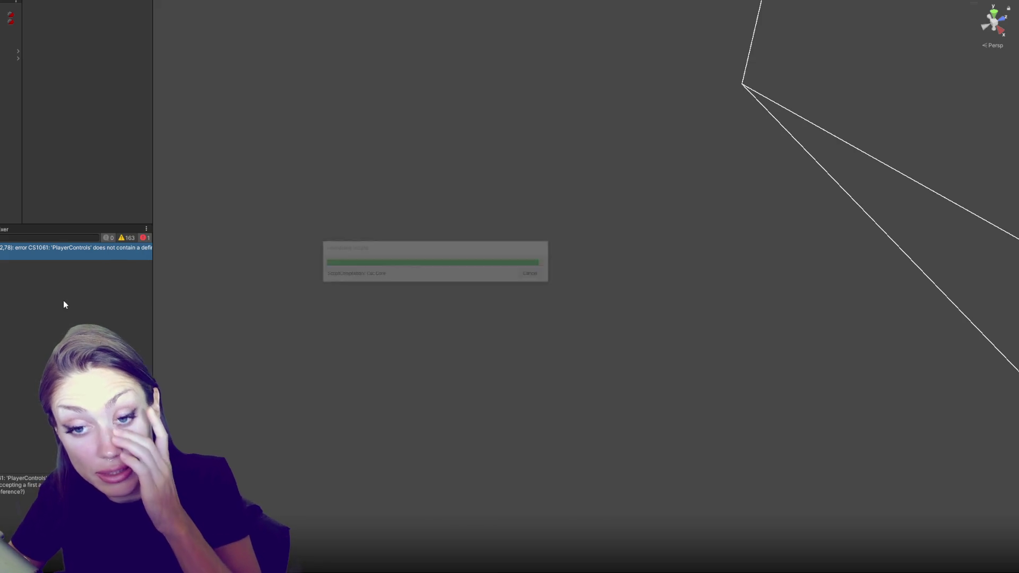
Step: Insert 'player.' so line 72 reads PlayerControls.Instance.player.position, save, and recompile in Unity
{"action": "double_click", "coordinate": [108, 257]}
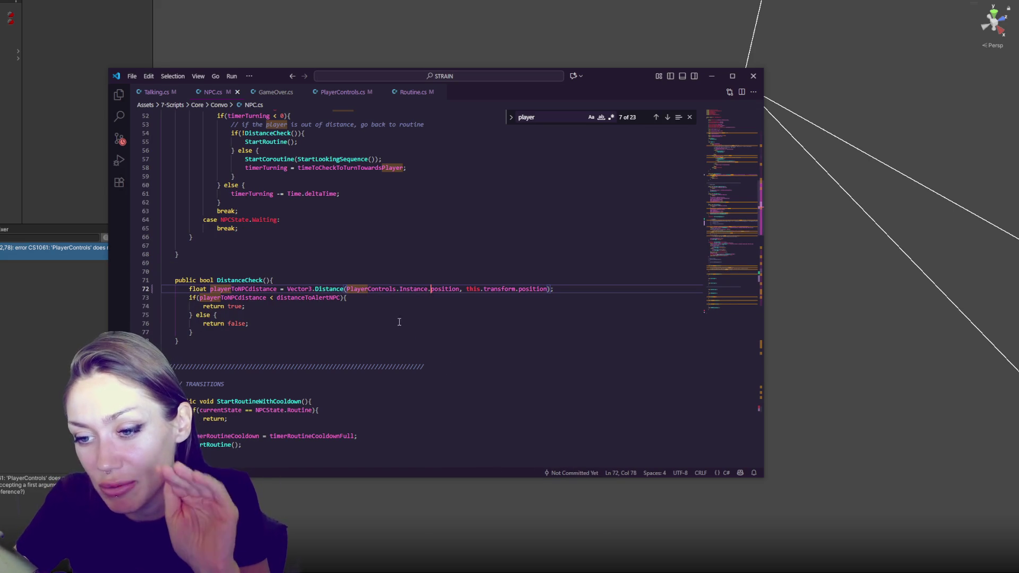
{"action": "left_click", "coordinate": [448, 289]}
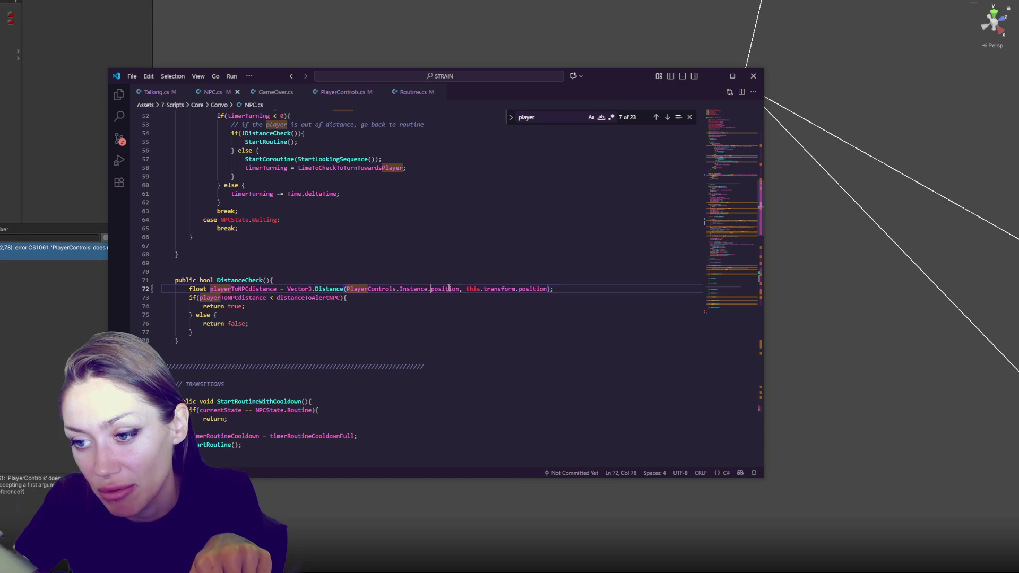
{"action": "double_click", "coordinate": [448, 289]}
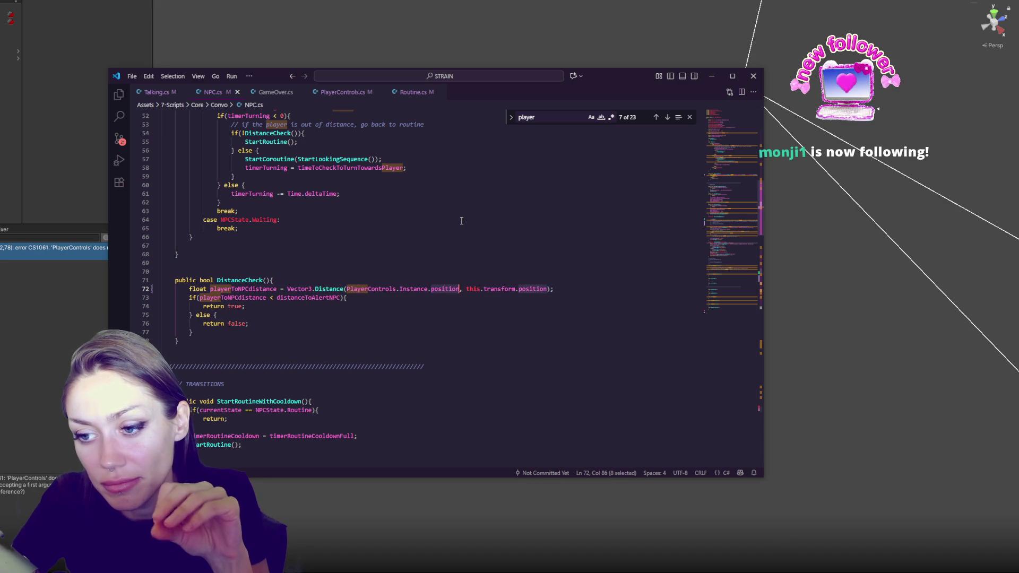
{"action": "left_click", "coordinate": [431, 290]}
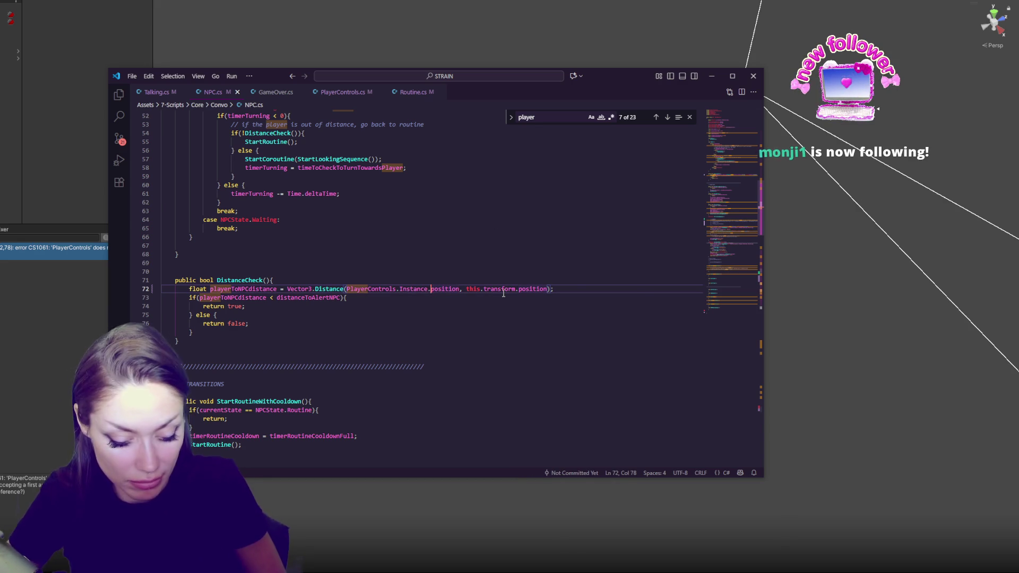
{"action": "type", "text": "player."}
{"action": "key", "text": "ctrl+s"}
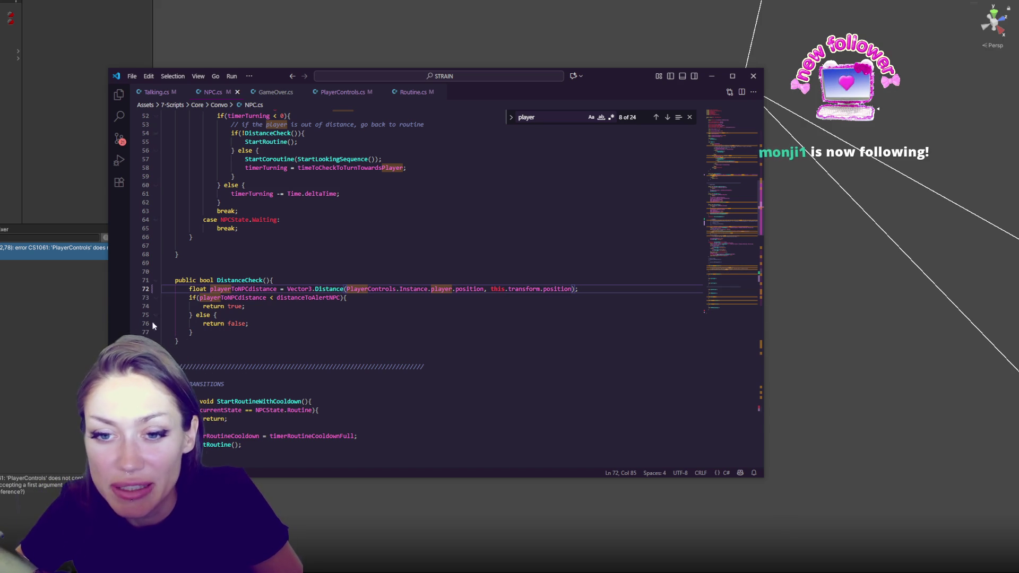
{"action": "key", "text": "alt+Tab"}
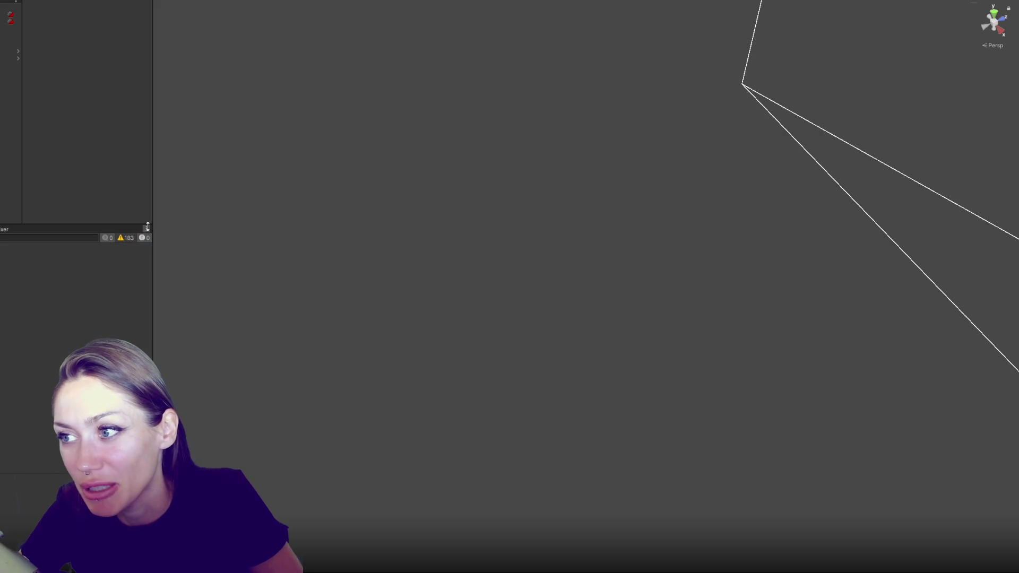
{"action": "left_click", "coordinate": [2, 229]}
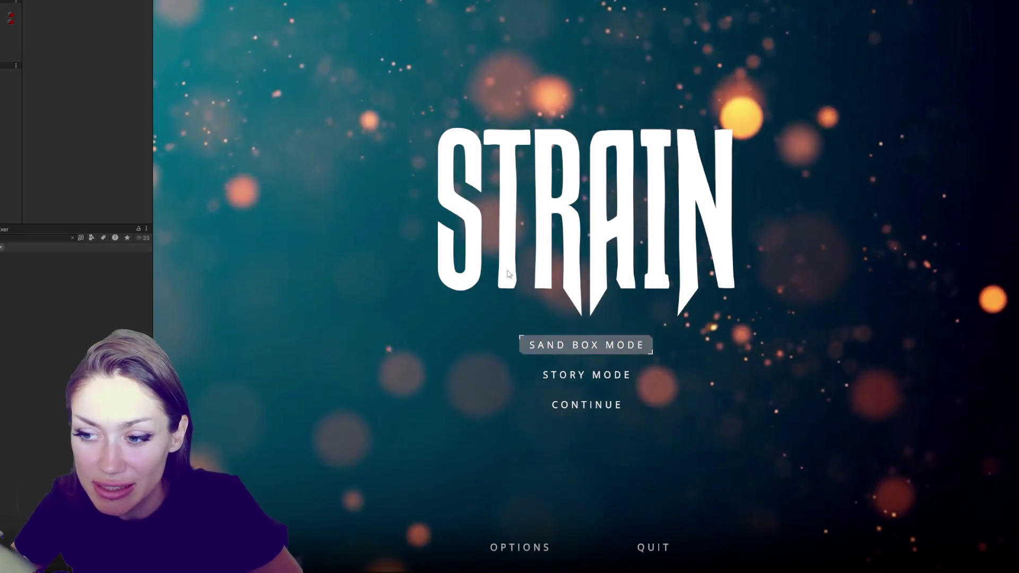
Step: Choose SAND BOX MODE on the STRAIN main menu
{"action": "left_click", "coordinate": [549, 346]}
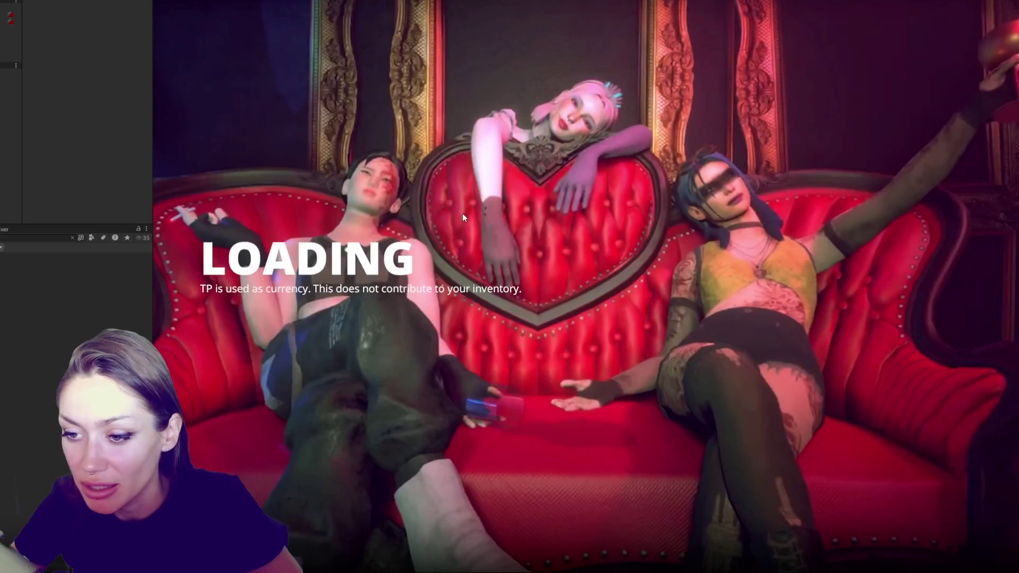
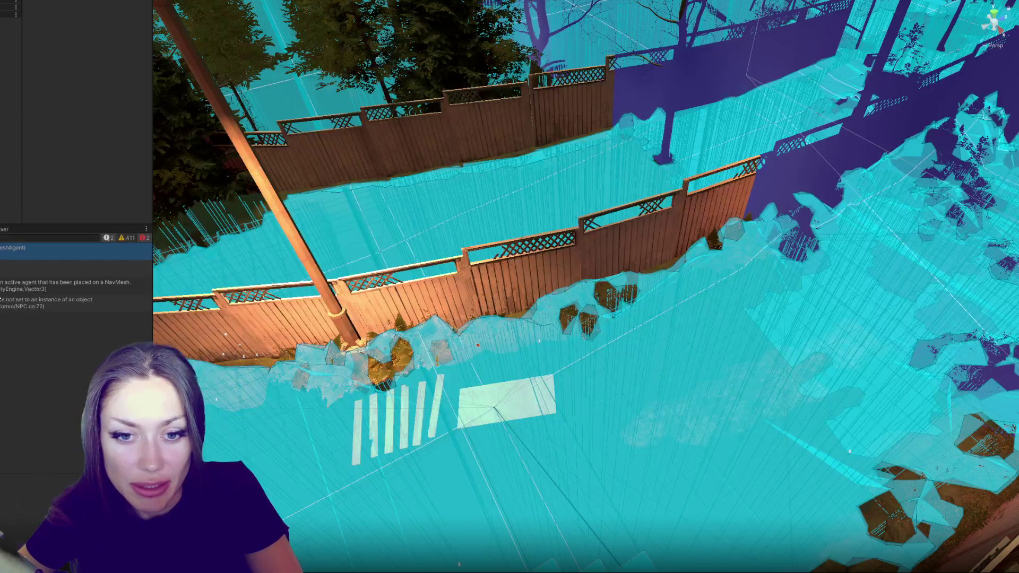
Step: Show the stack trace of the 'active agent that has been placed on a NavMesh' console error
{"action": "left_click", "coordinate": [80, 286]}
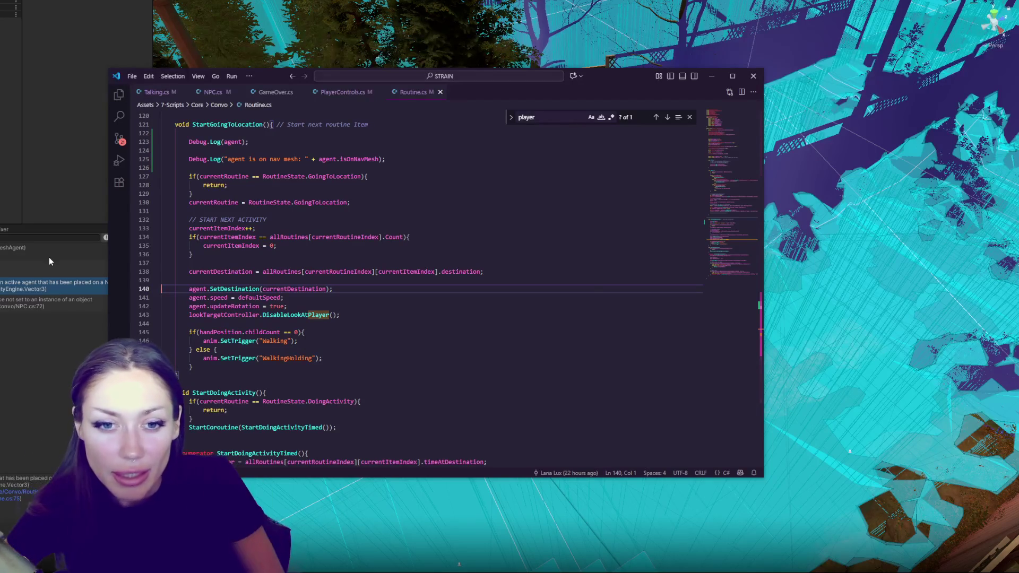
Step: Change line 123 of Routine.cs to Debug.Log("Agent exists: " + agent) and save it
{"action": "double_click", "coordinate": [49, 257]}
{"action": "left_click", "coordinate": [224, 288]}
{"action": "type", "text": "\"A"}
{"action": "key", "text": "Delete"}
{"action": "type", "text": "gent exists: \" +"}
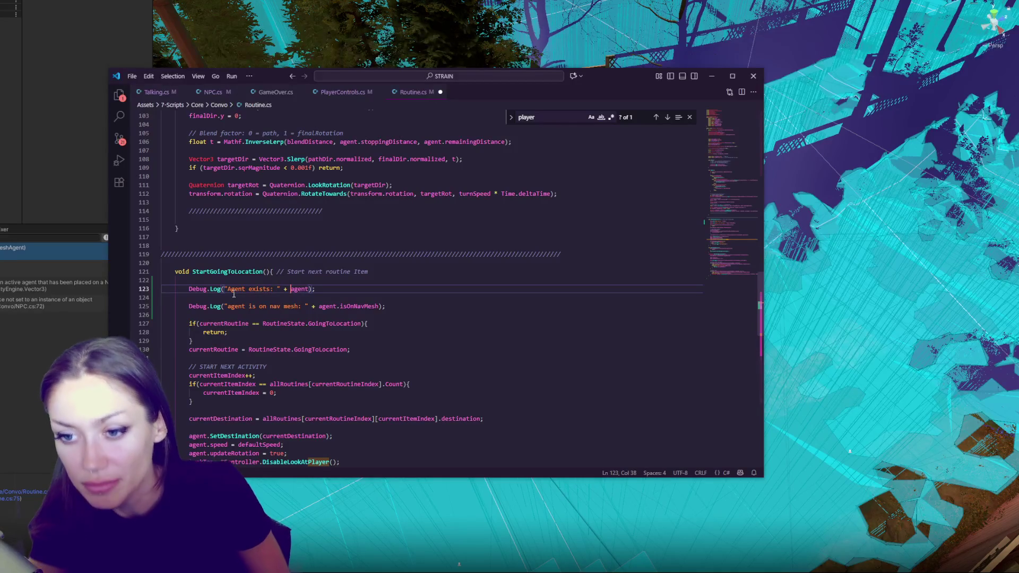
{"action": "left_click", "coordinate": [304, 287]}
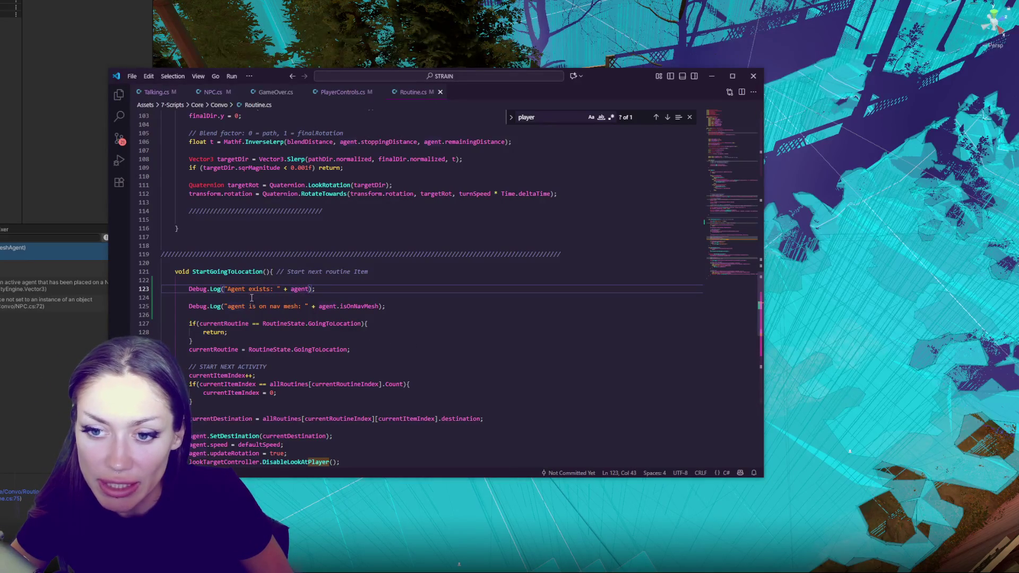
{"action": "left_click", "coordinate": [461, 302]}
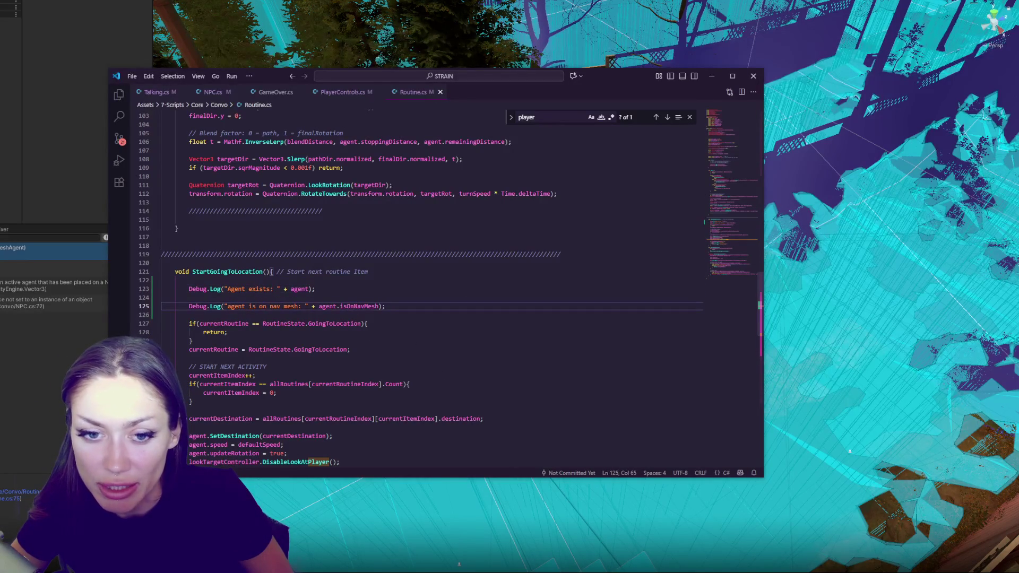
{"action": "key", "text": "alt+Tab"}
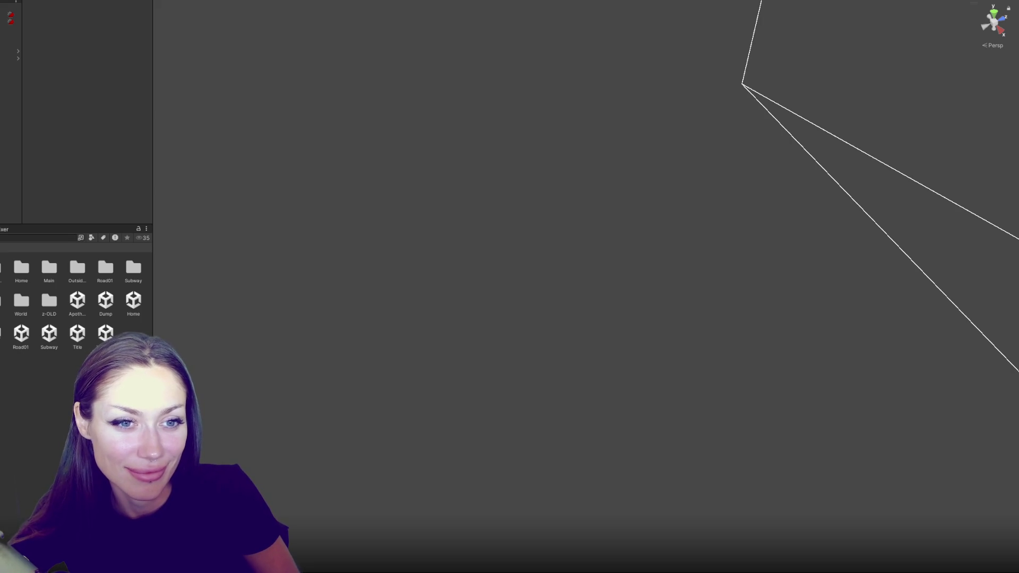
Step: After the recompile, widen the panel beside the Scene view and select Main.unity in Scenes
{"action": "left_click_drag", "start_coordinate": [152, 103], "coordinate": [151, 104]}
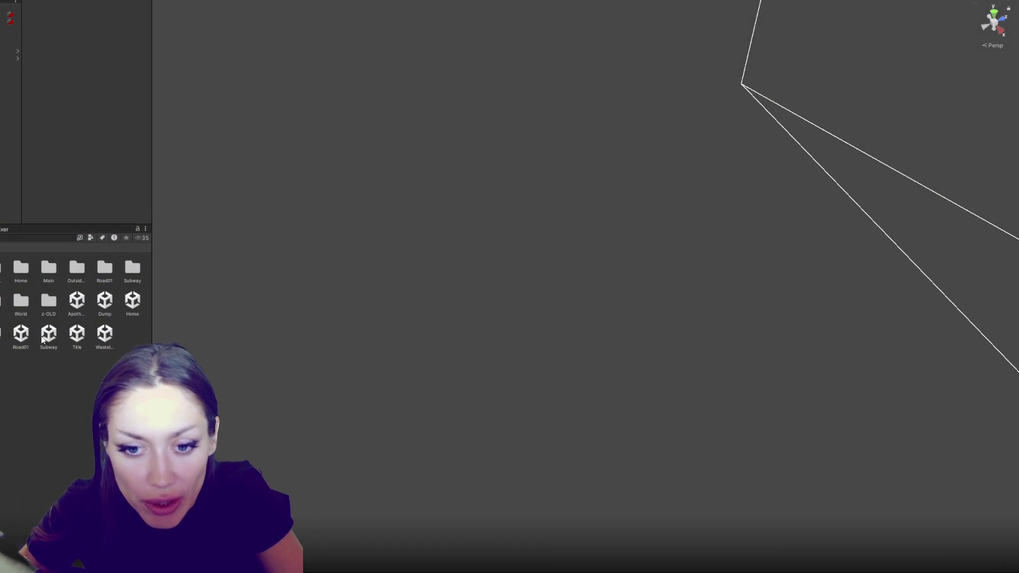
{"action": "left_click", "coordinate": [2, 339]}
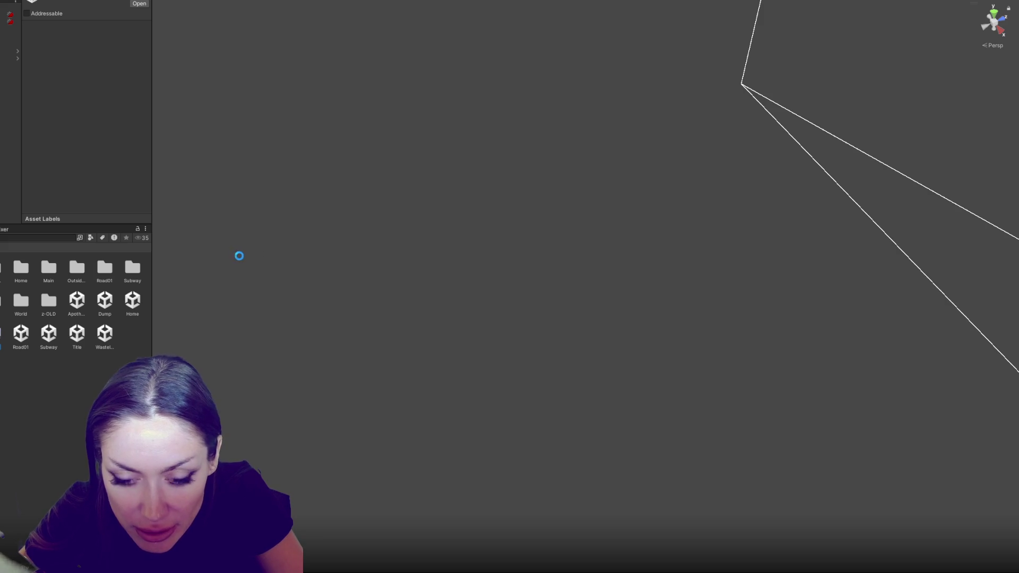